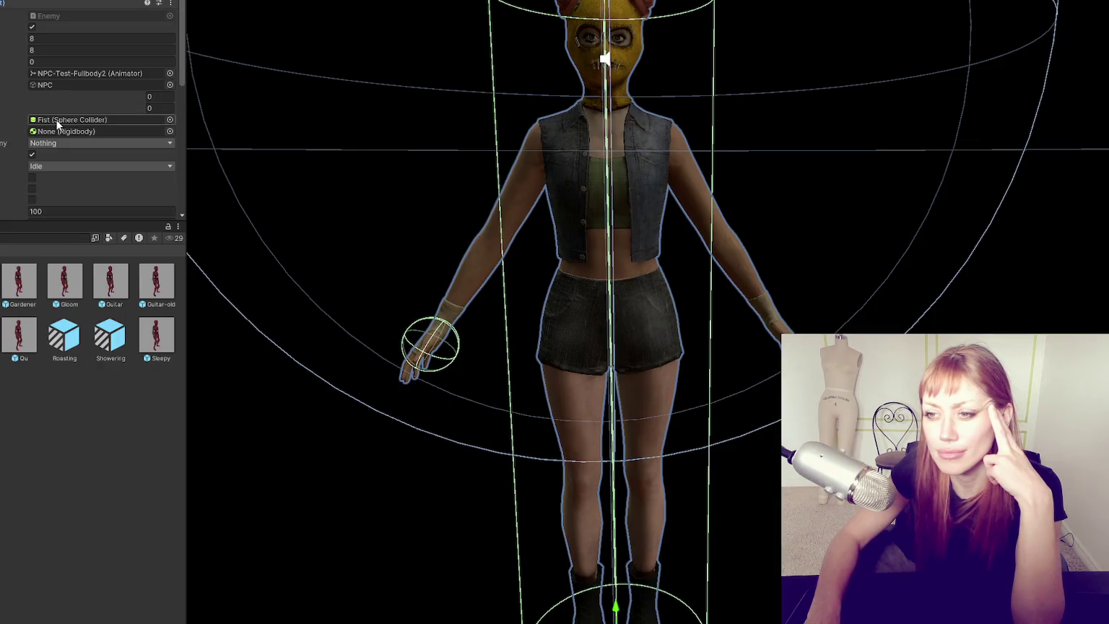
- Reselect the NPC character after briefly selecting the character model
scroll(down, 3)
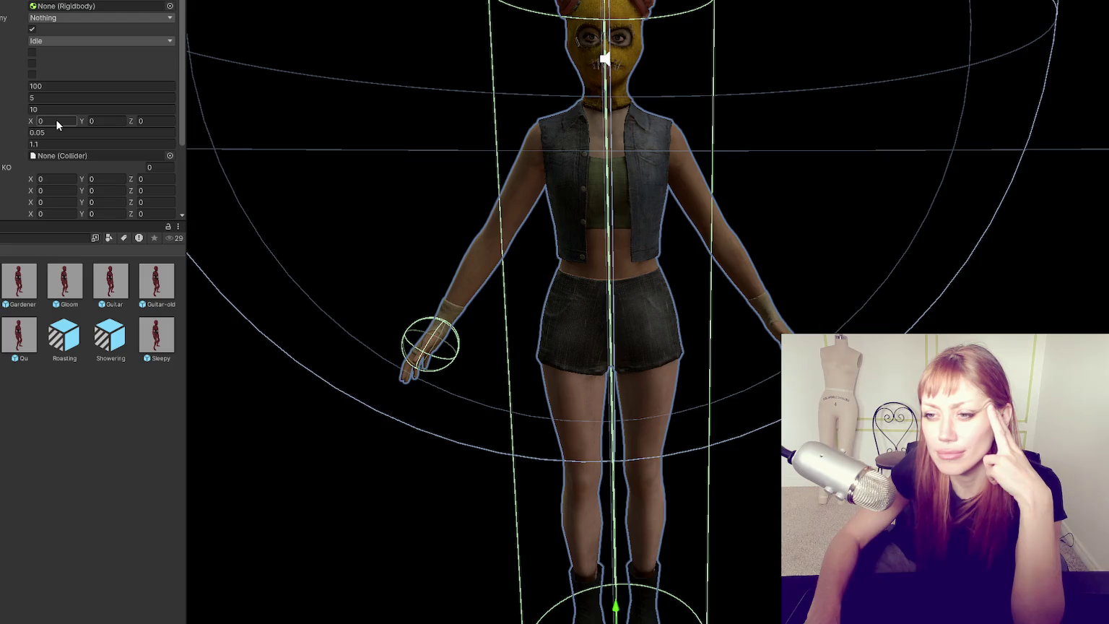
scroll(down, 3)
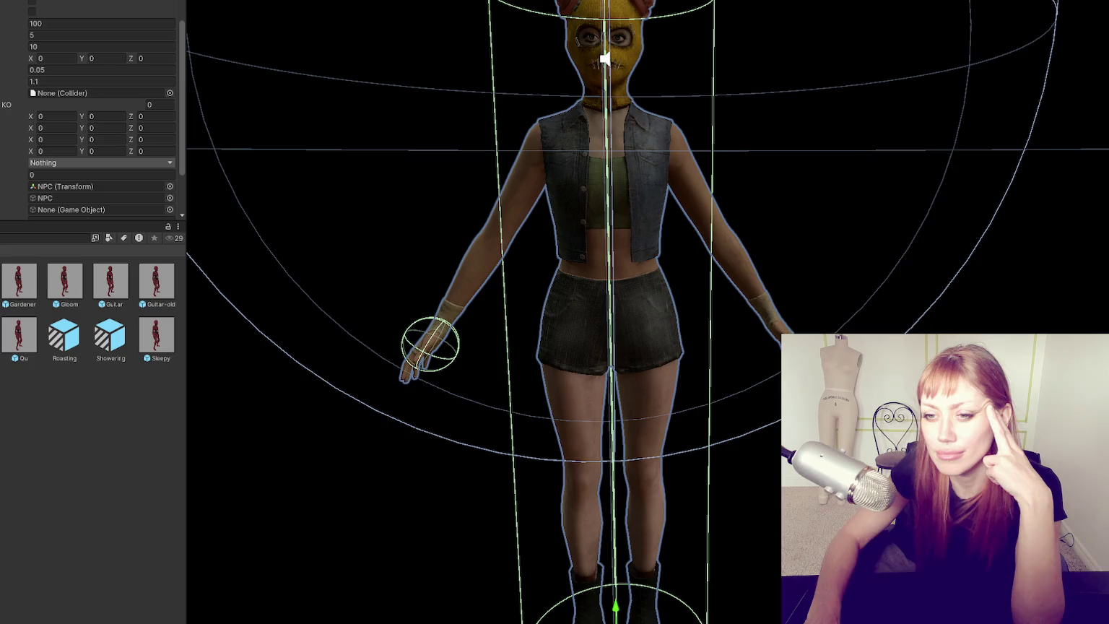
click(614, 310)
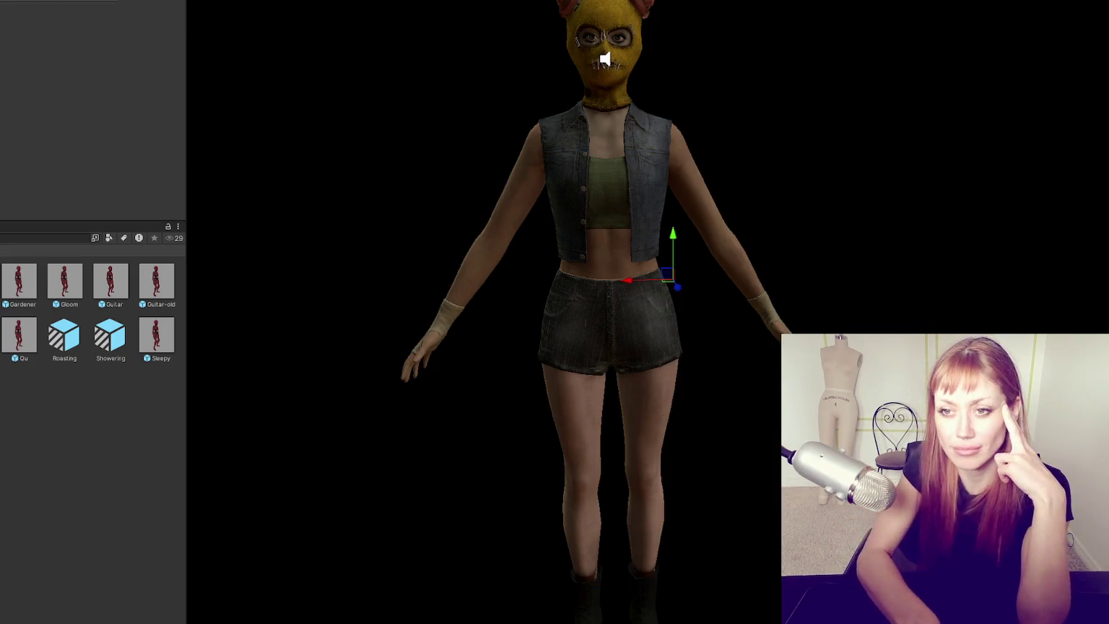
key(ctrl+z)
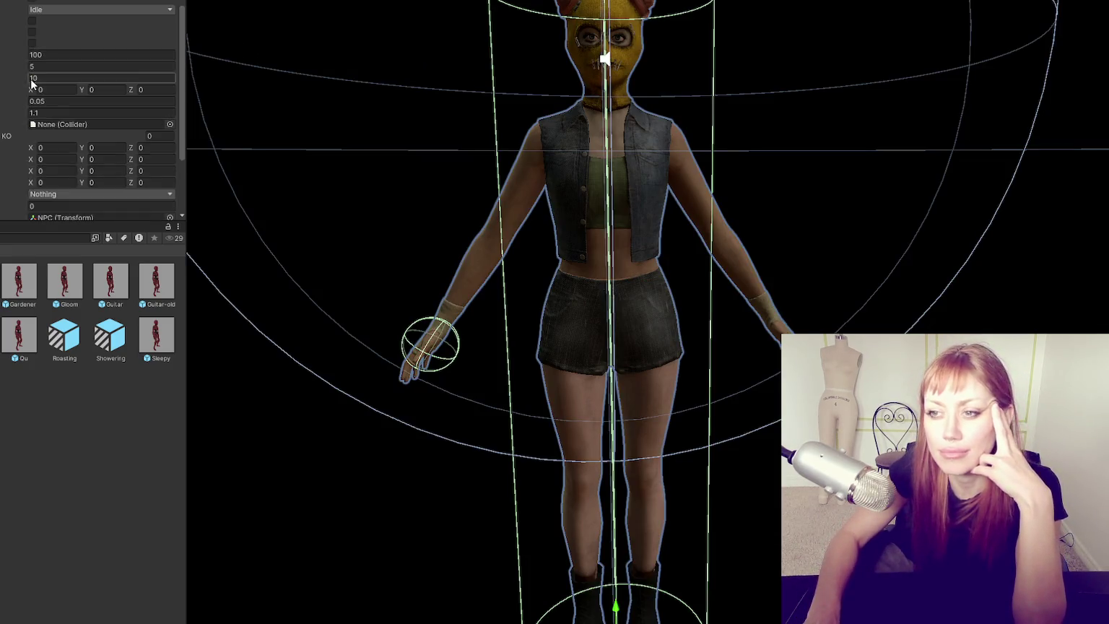
scroll(down, 3)
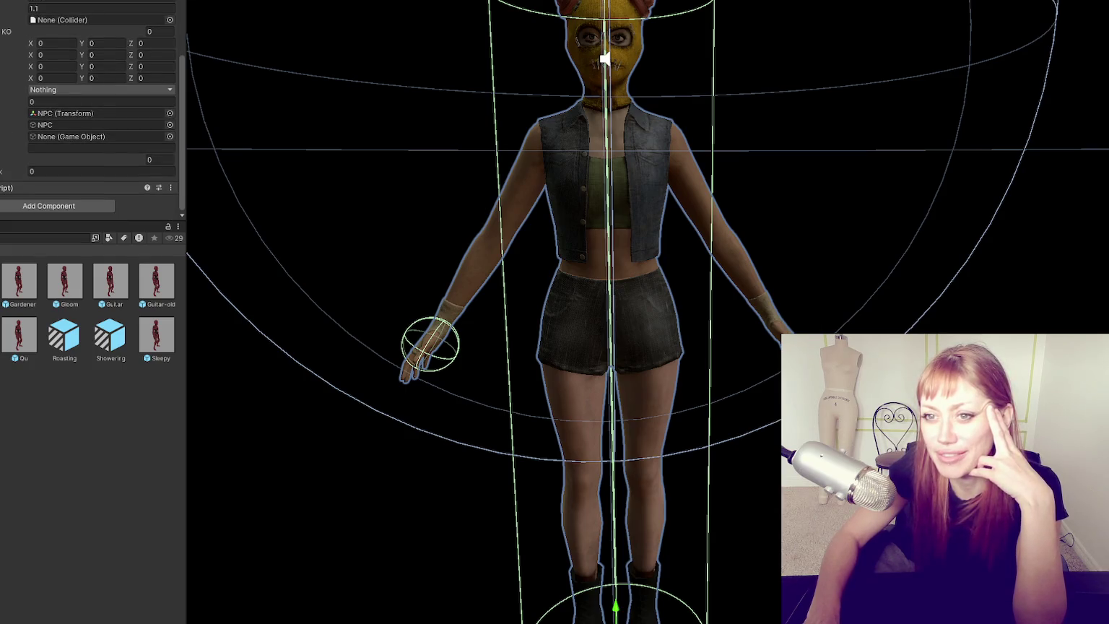
drag(74, 177, 0, 23)
- Add the Looter component to the NPC by searching 'loot'
click(118, 13)
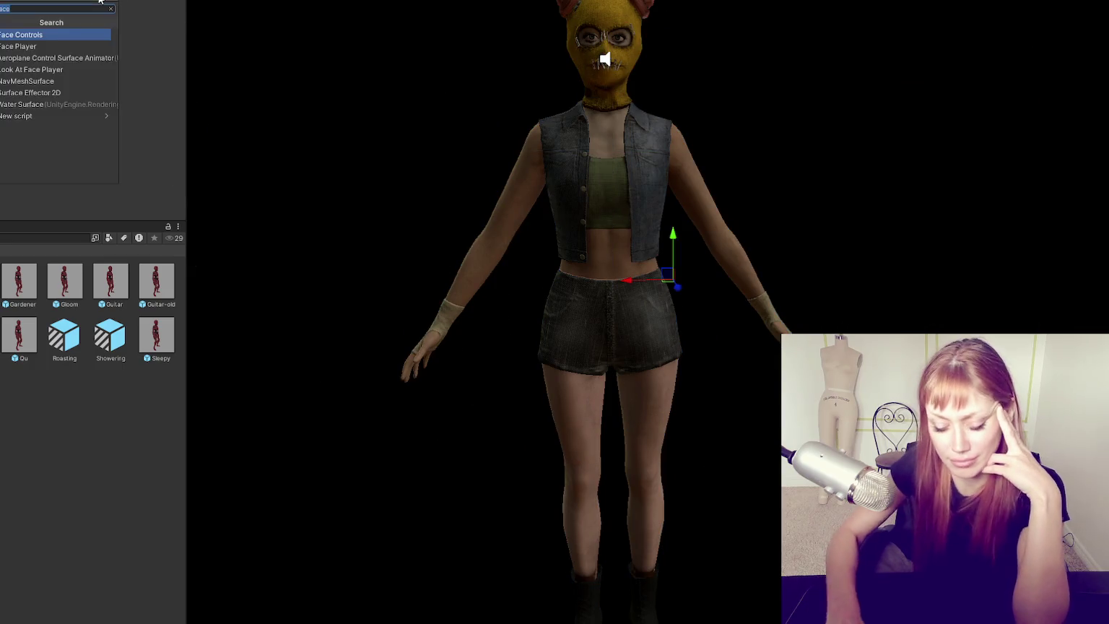
text(loot)
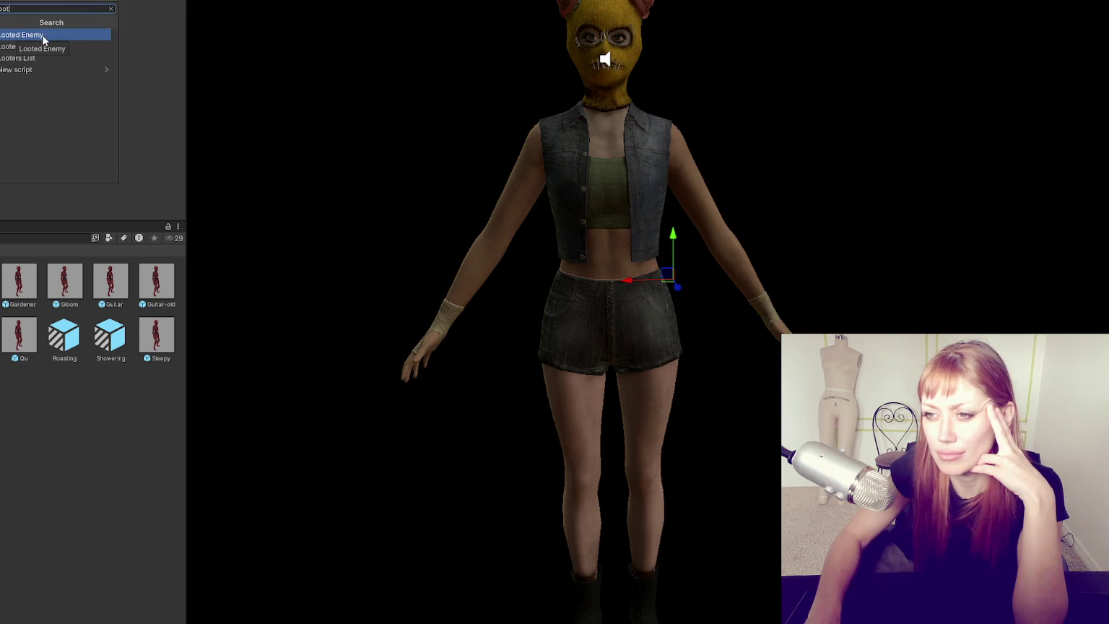
click(66, 44)
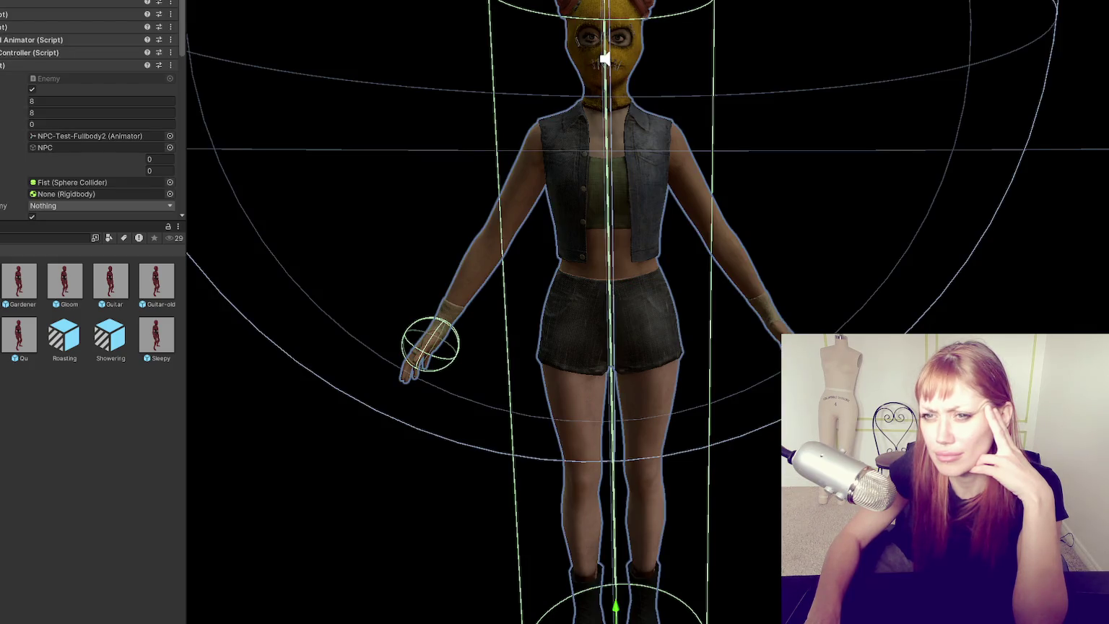
scroll(down, 3)
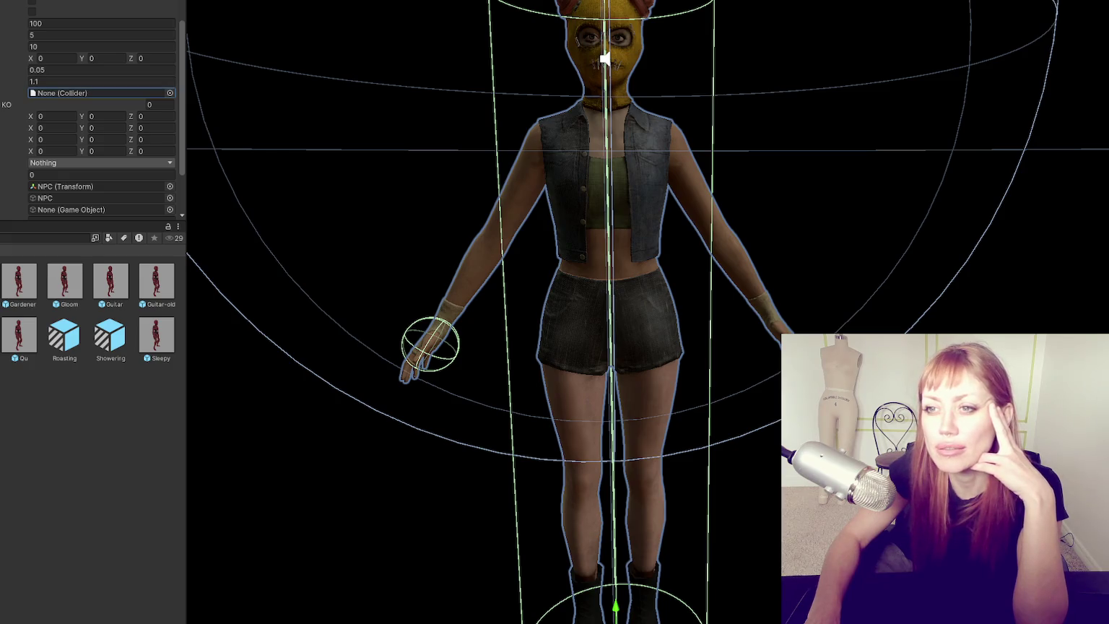
- Check the Looter component's options and cancel a second Add Component search
right_click(54, 9)
click(72, 9)
click(46, 6)
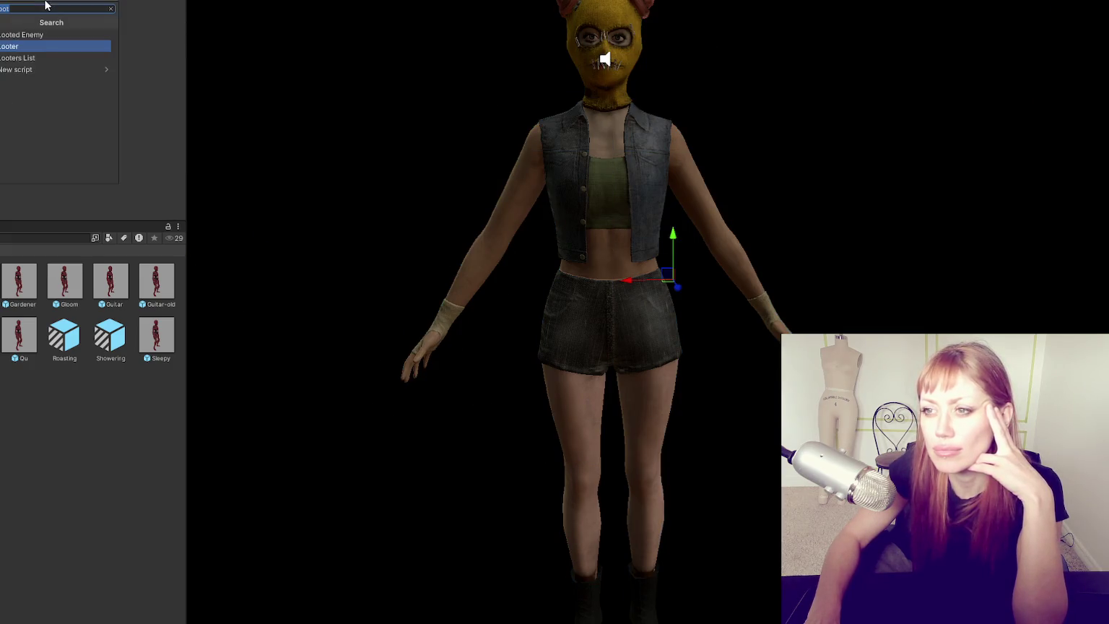
key(Return)
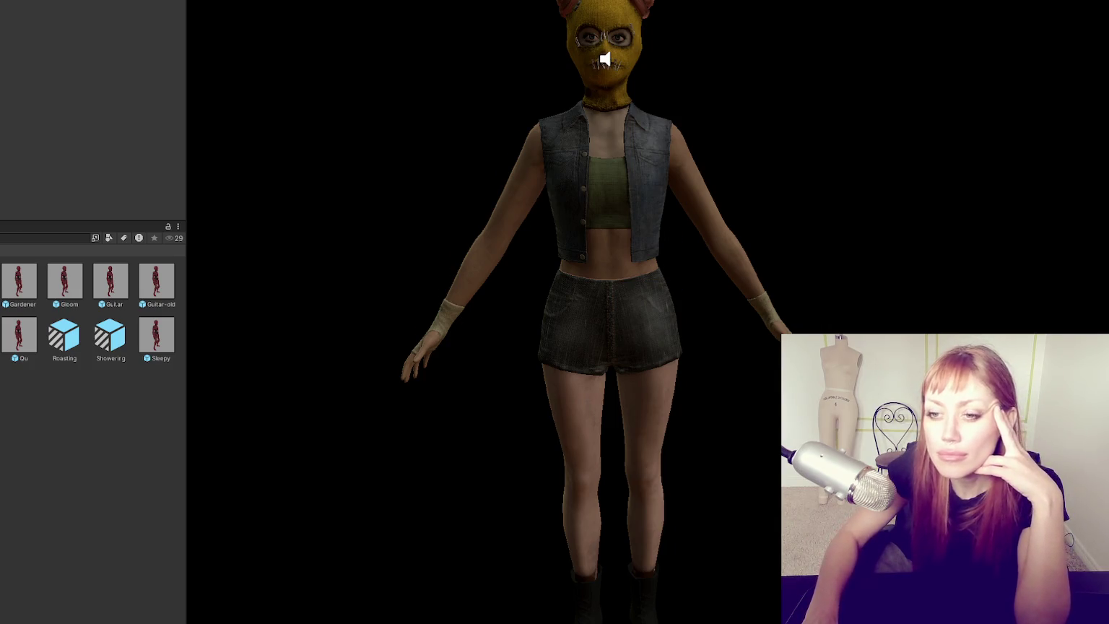
right_click(2, 224)
right_click(2, 227)
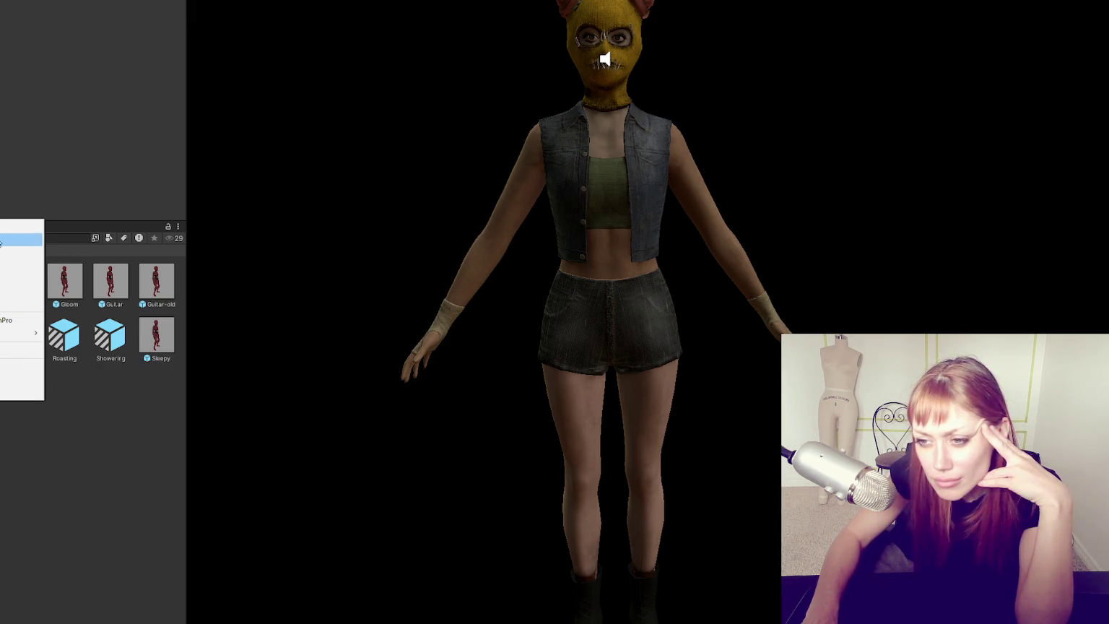
- Create a sphere, frame it in view, and disable its Mesh Renderer, keeping the collider
click(3, 238)
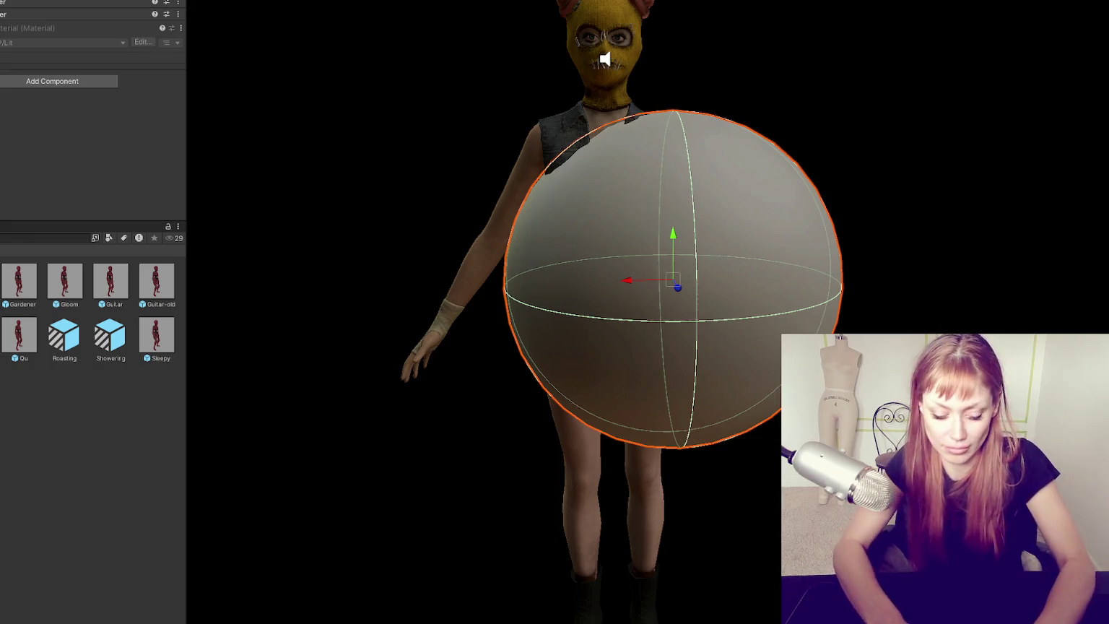
drag(632, 286, 888, 280)
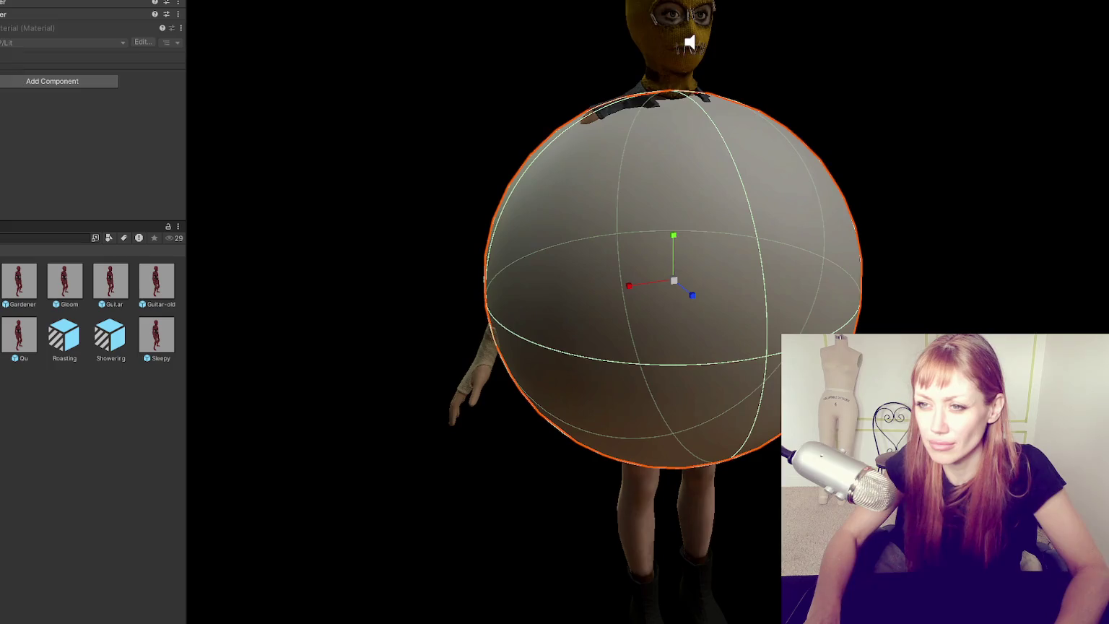
scroll(up, 3)
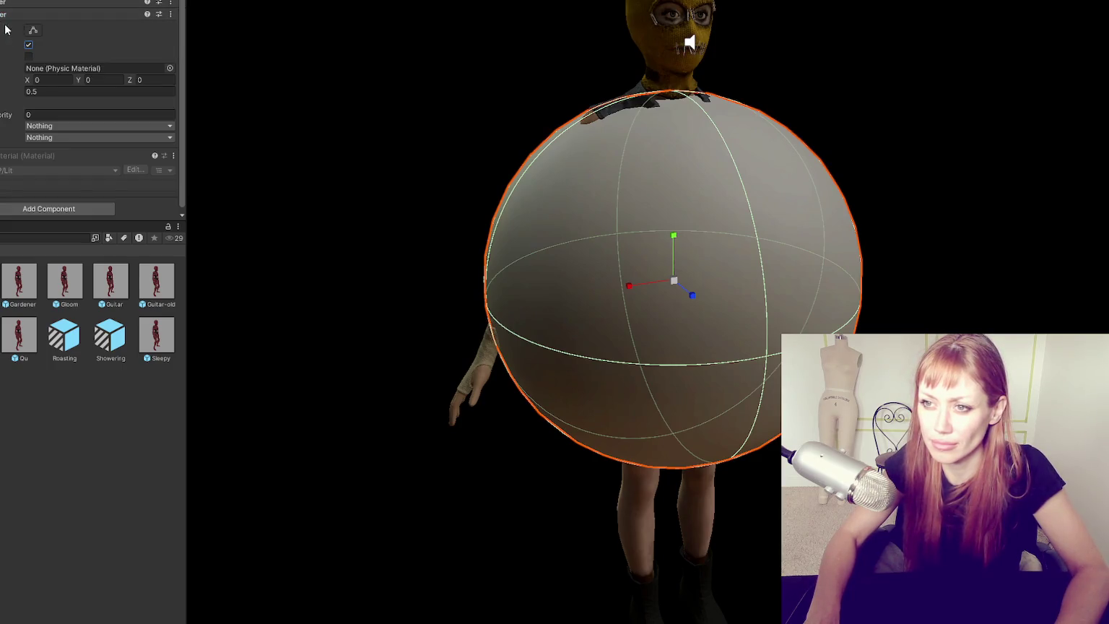
click(29, 45)
scroll(down, 3)
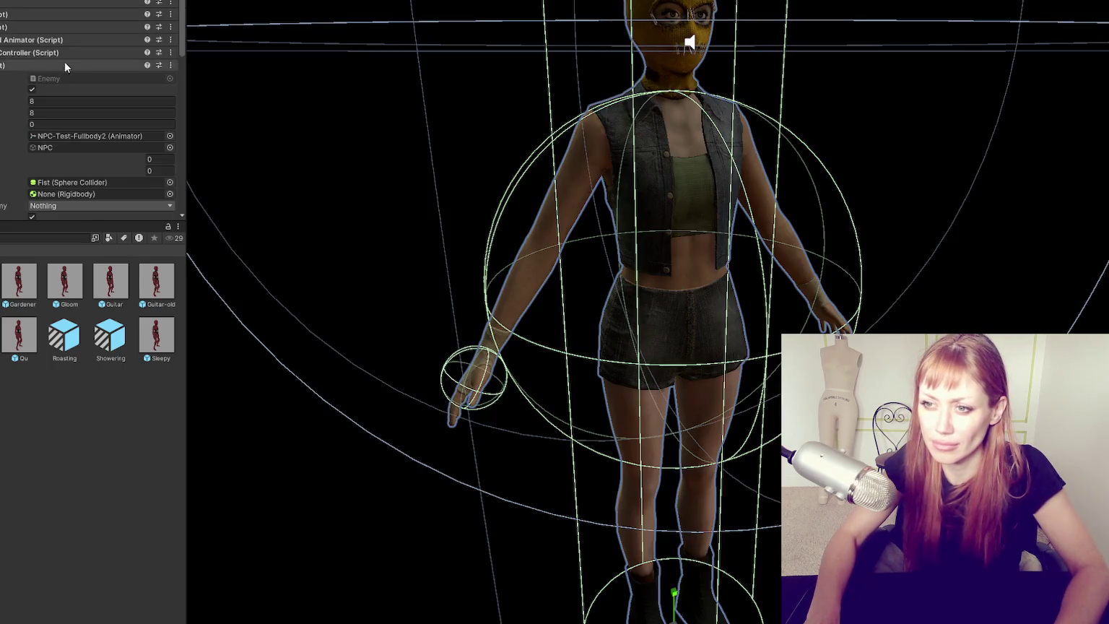
- Put the sphere on the IgnoreRaycastAndPlayerCollision layer, then reselect the NPC's settings
scroll(down, 3)
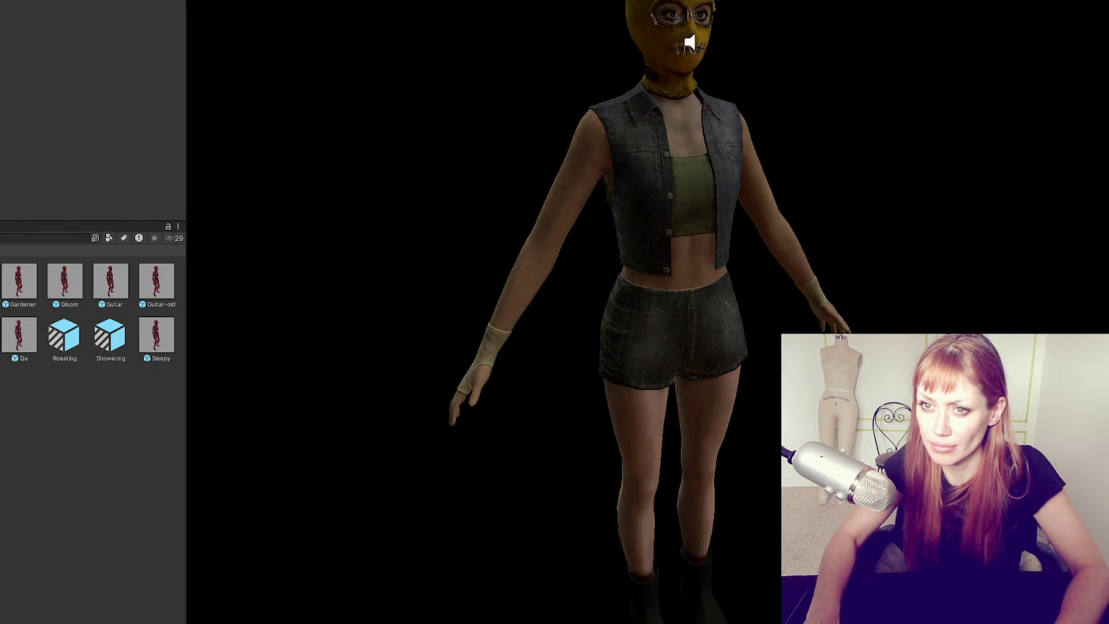
click(50, 126)
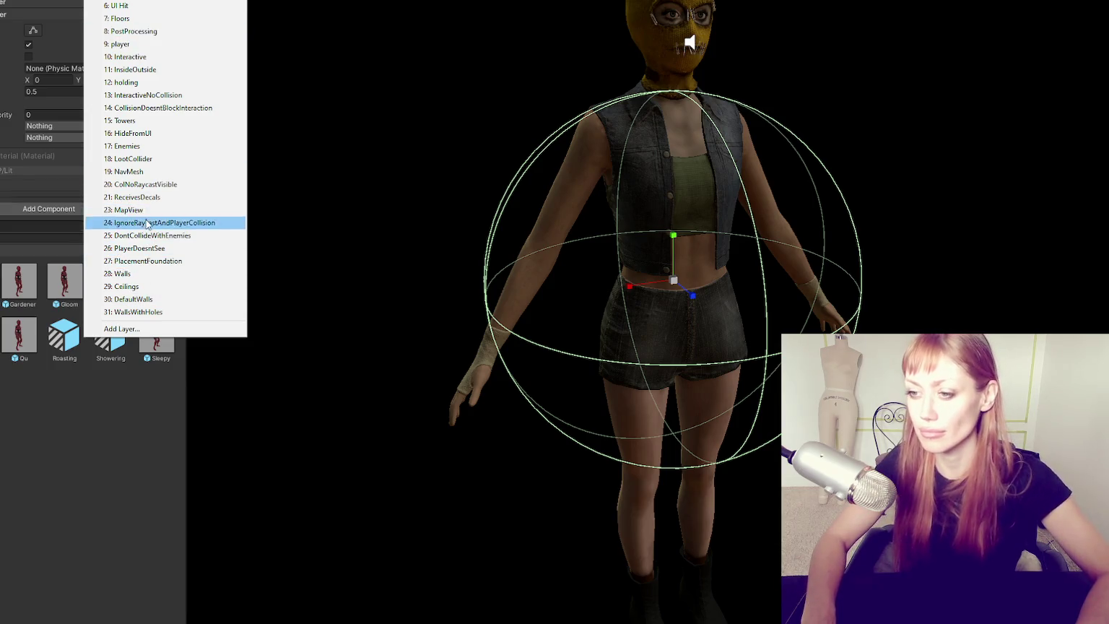
click(1, 38)
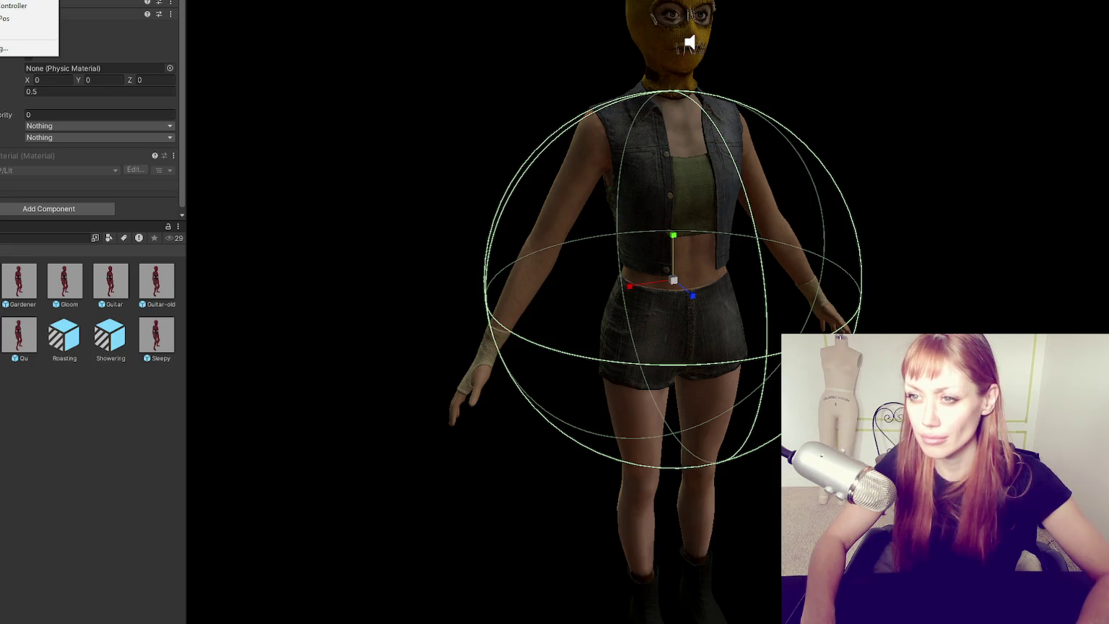
click(10, 32)
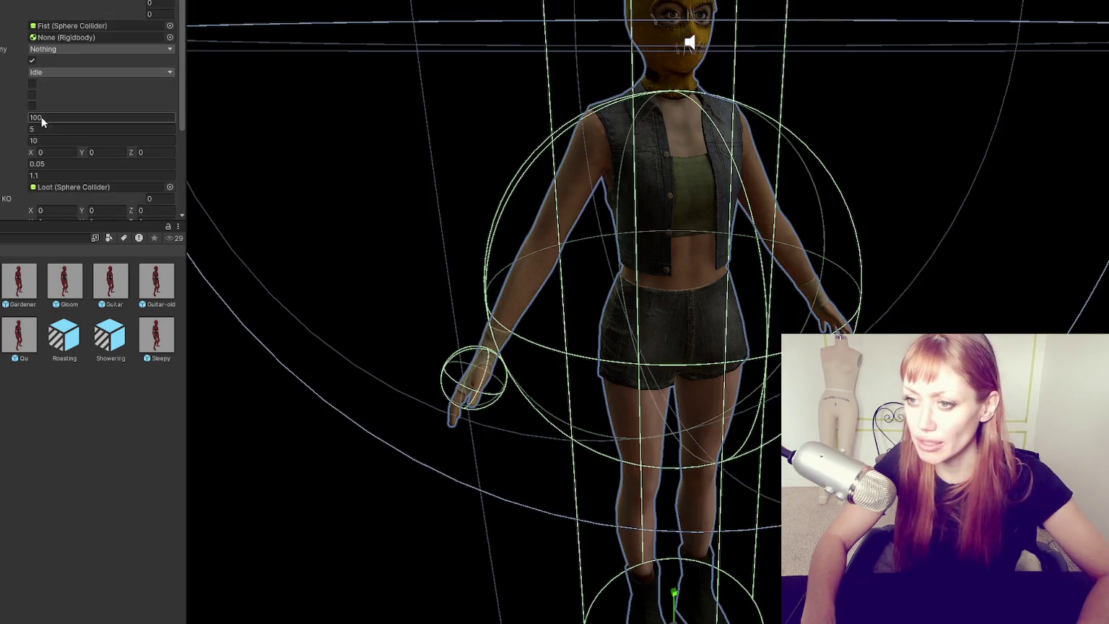
scroll(down, 3)
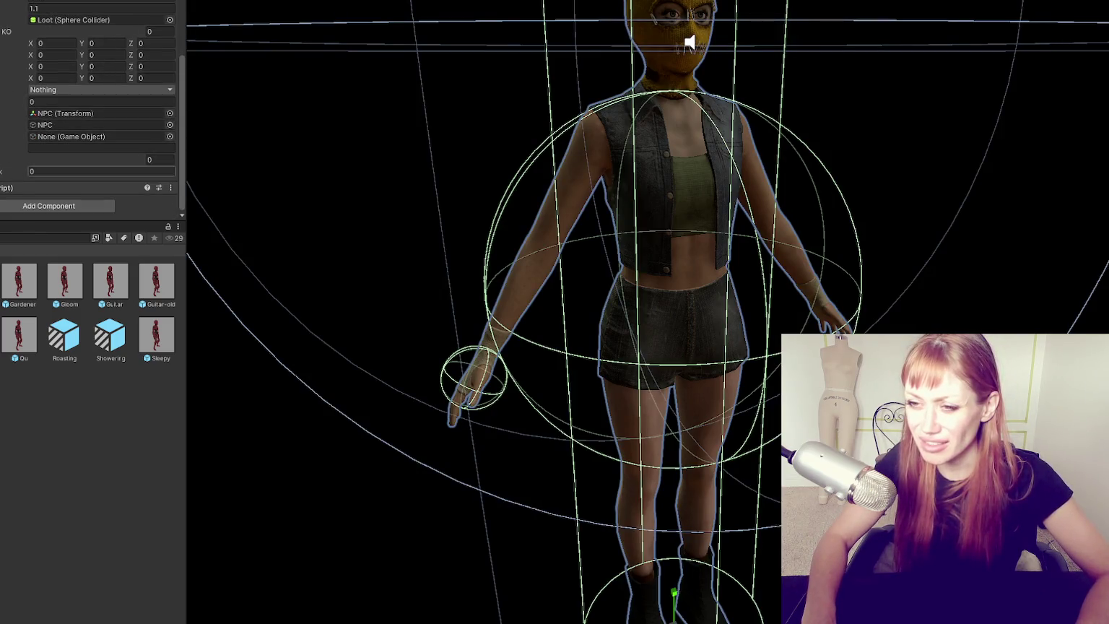
scroll(up, 3)
scroll(up, 3)
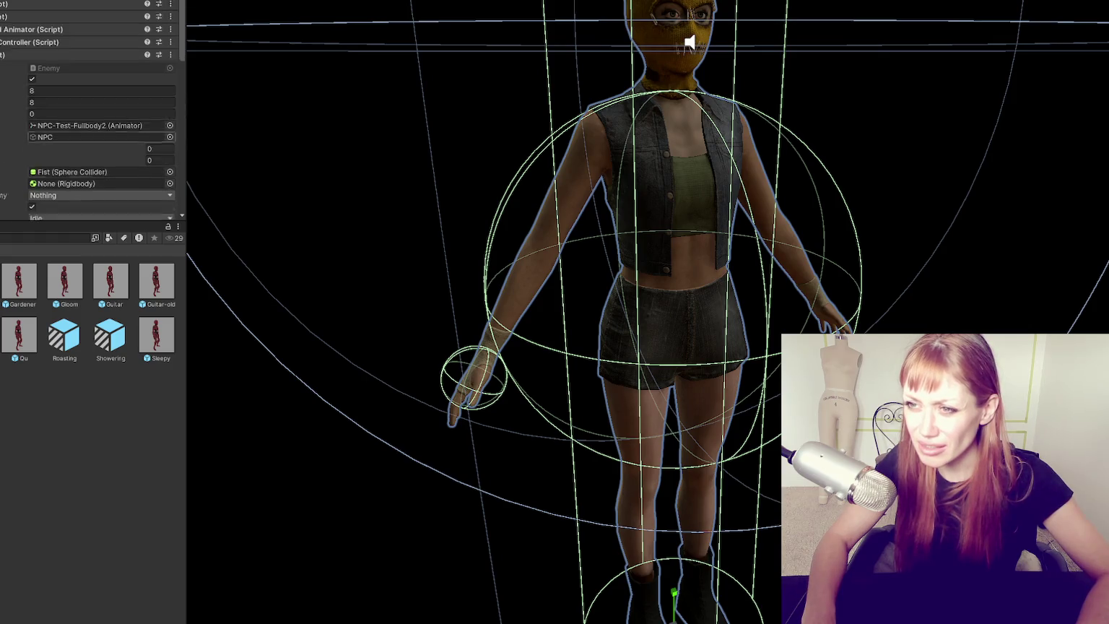
- Drag the NPC's Enemy component into its own Enemy field, then deselect the NPC
drag(21, 14, 124, 86)
scroll(down, 3)
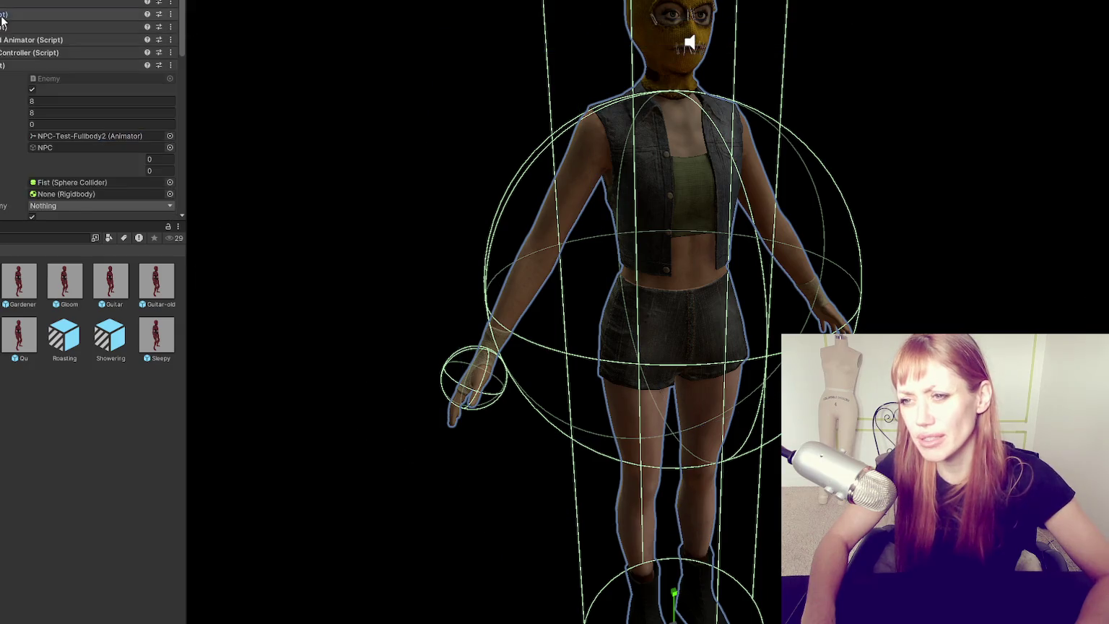
drag(72, 106, 86, 103)
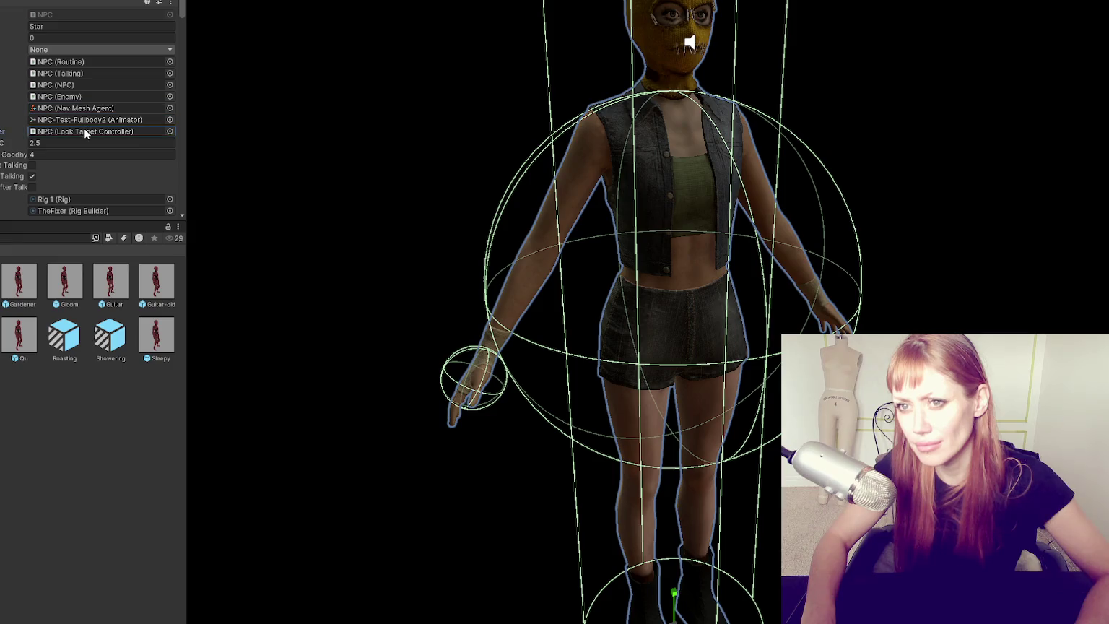
scroll(down, 3)
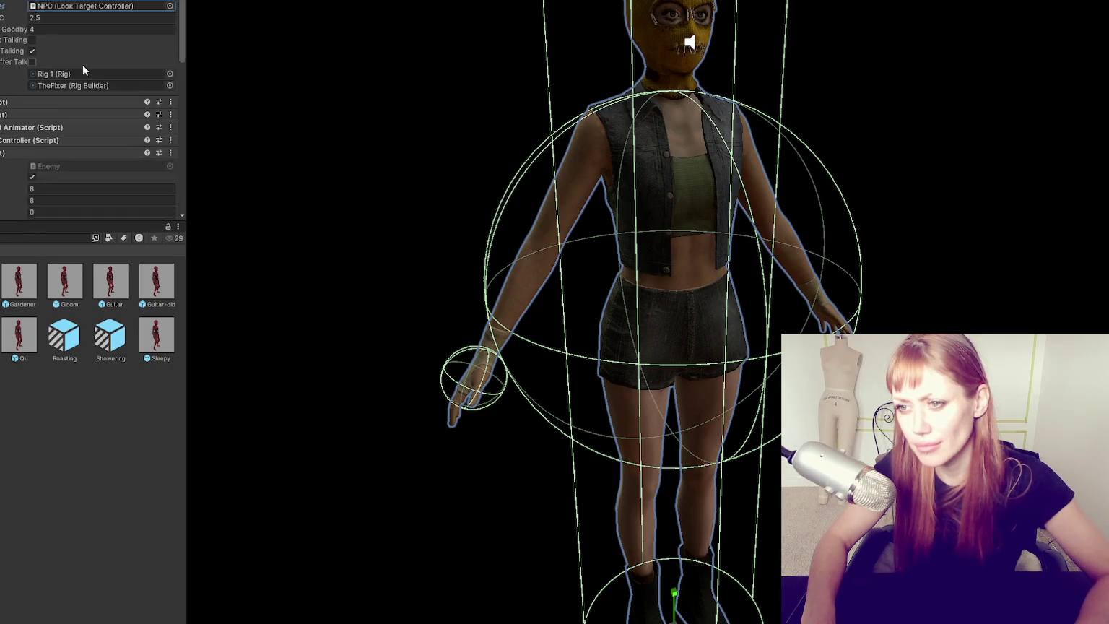
scroll(down, 3)
scroll(down, 3)
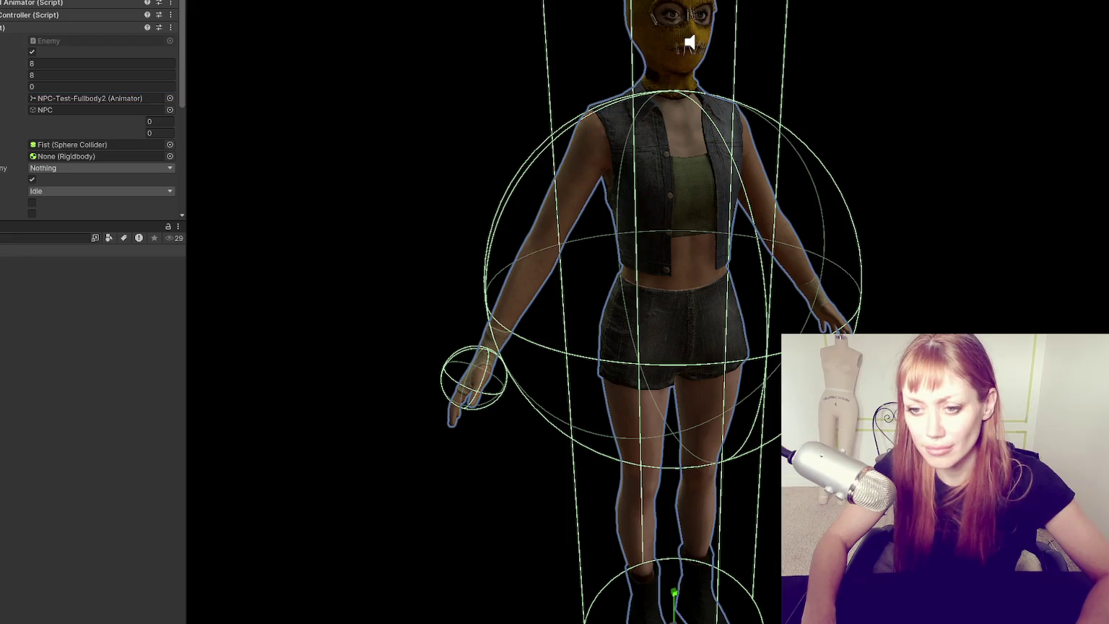
click(450, 159)
scroll(down, 3)
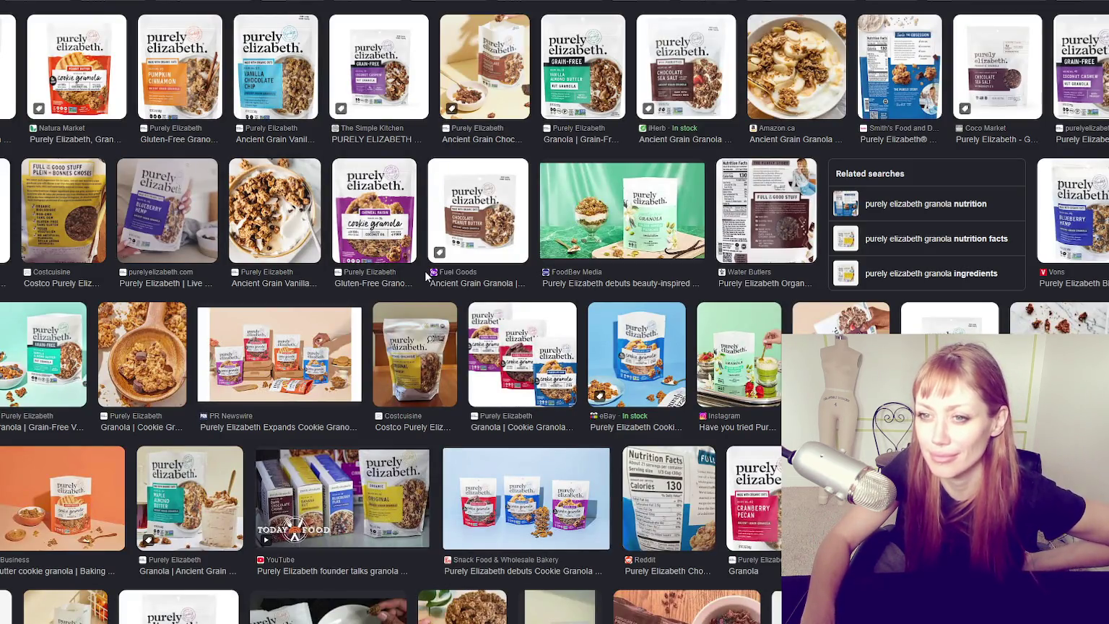
- Preview granola results: Pumpkin Cinnamon, Vanilla Chocolate Chip, Coconut Cashew, Chocolate Peanut Butter, and more
click(183, 79)
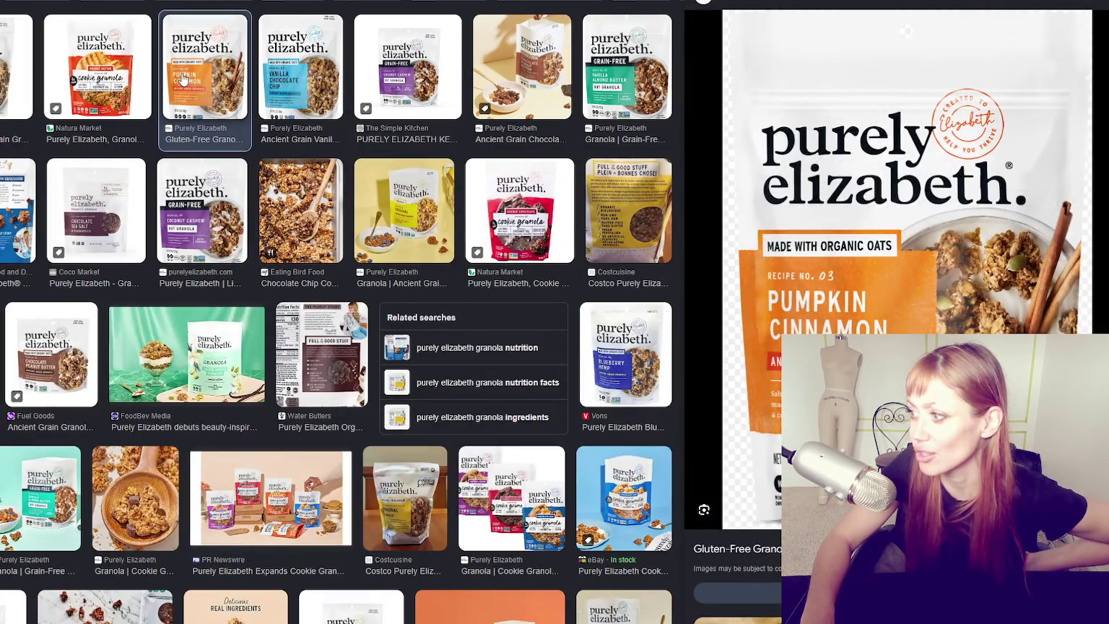
click(295, 54)
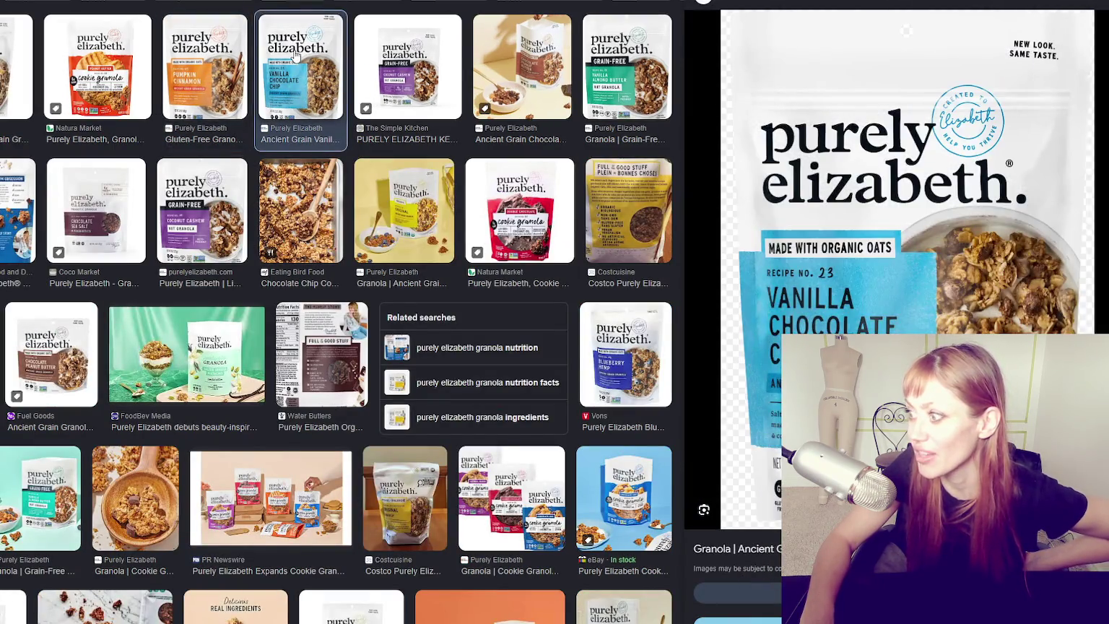
click(379, 63)
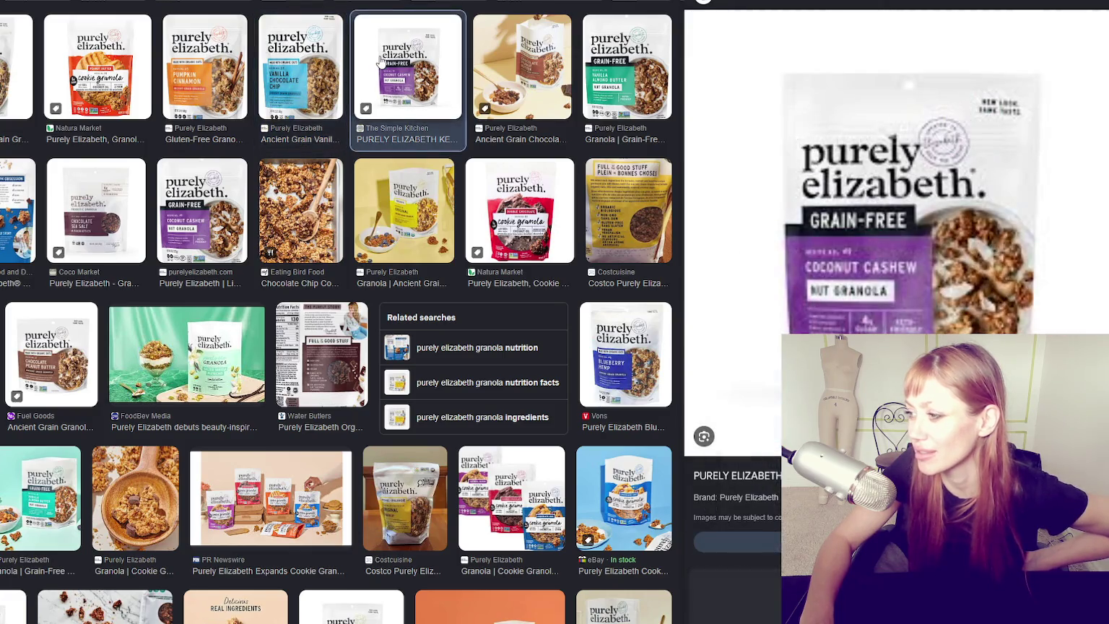
click(515, 66)
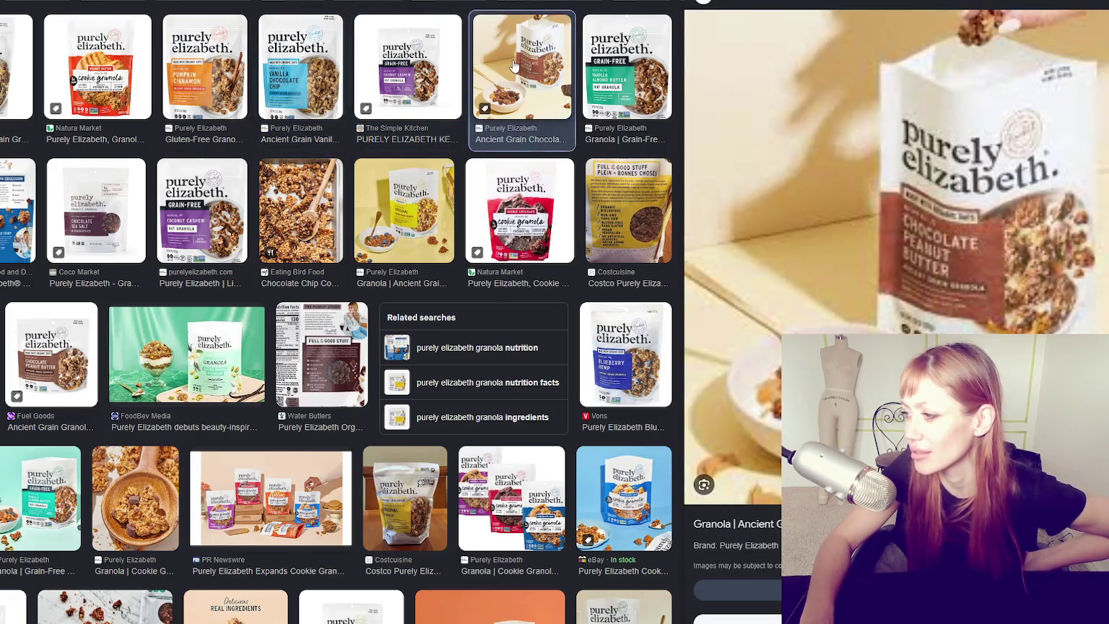
click(605, 77)
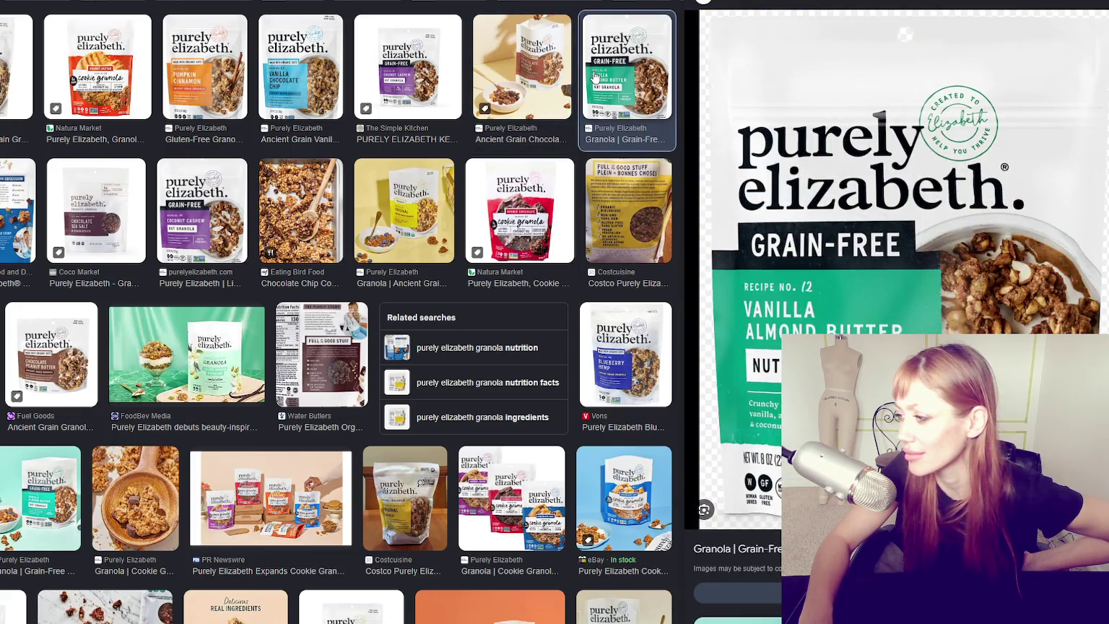
click(292, 242)
click(193, 229)
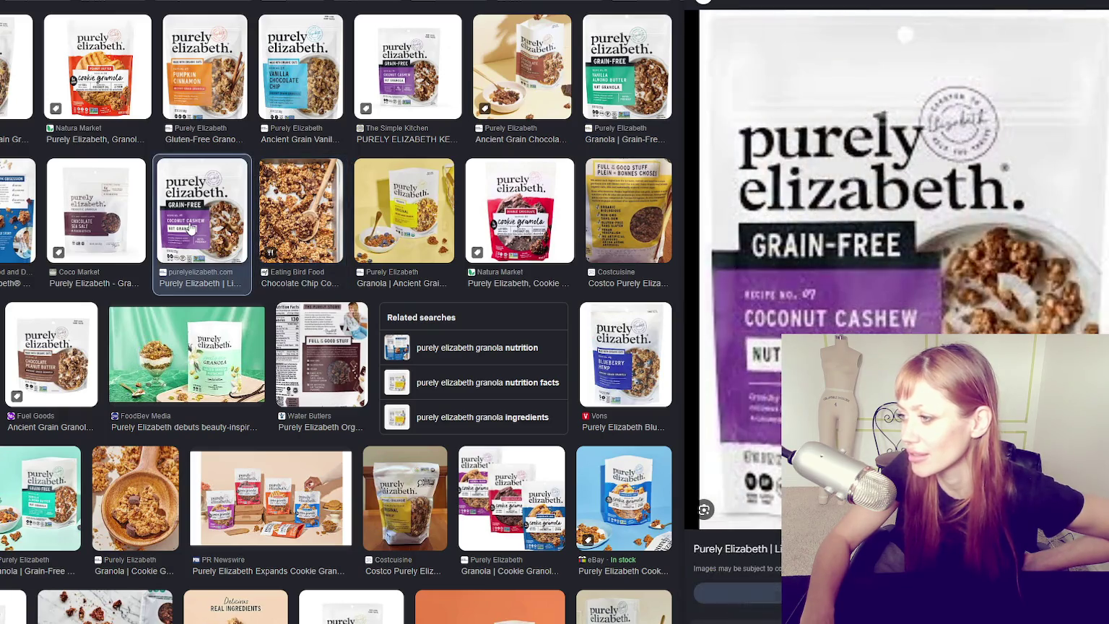
click(91, 217)
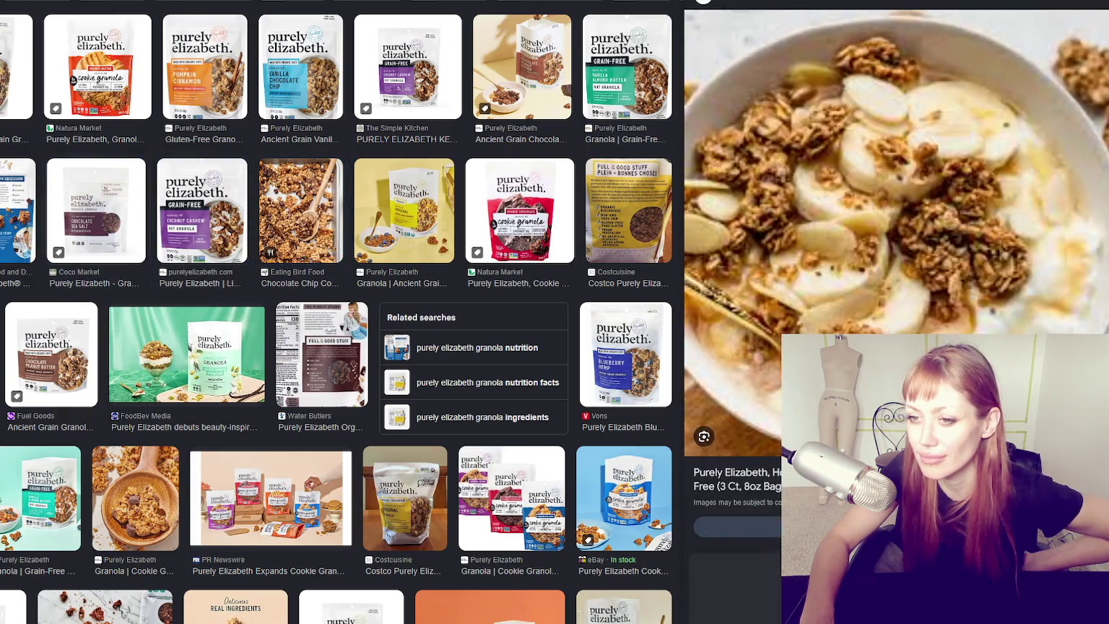
click(404, 210)
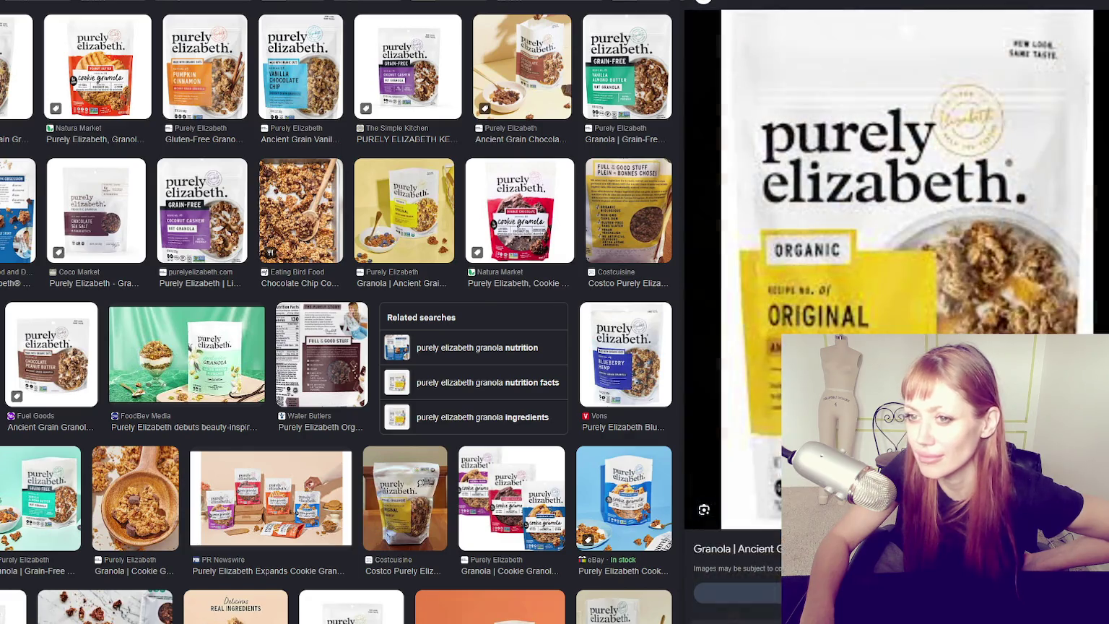
- Preview the ancient grain and peanut butter cookie results, then the granola-on-a-wooden-spoon image
click(18, 72)
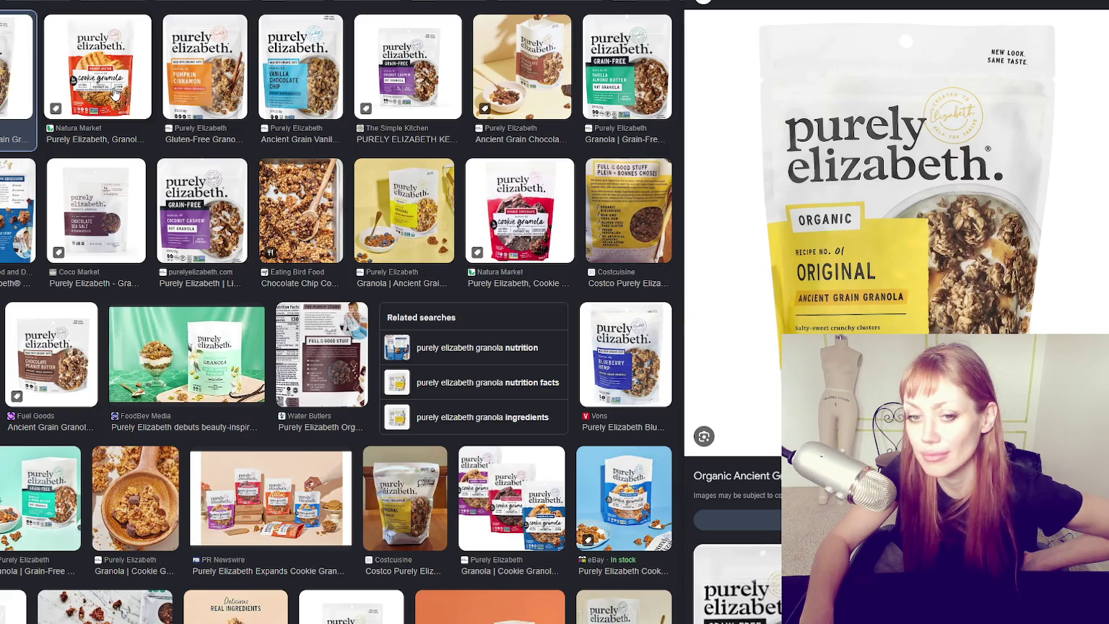
click(149, 78)
click(207, 73)
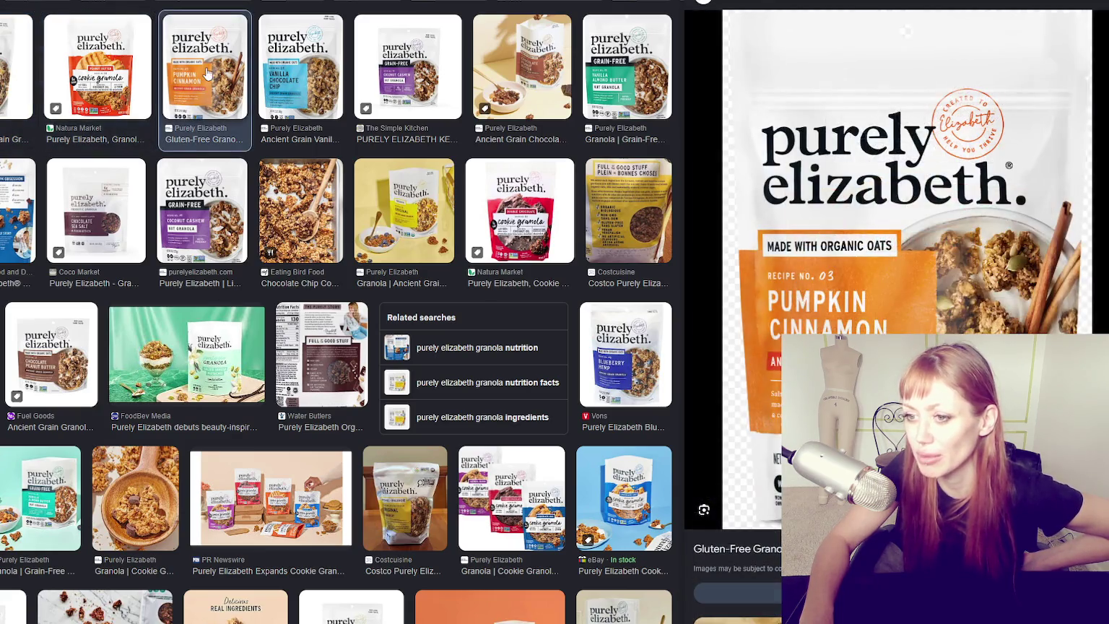
scroll(down, 3)
click(161, 215)
scroll(down, 3)
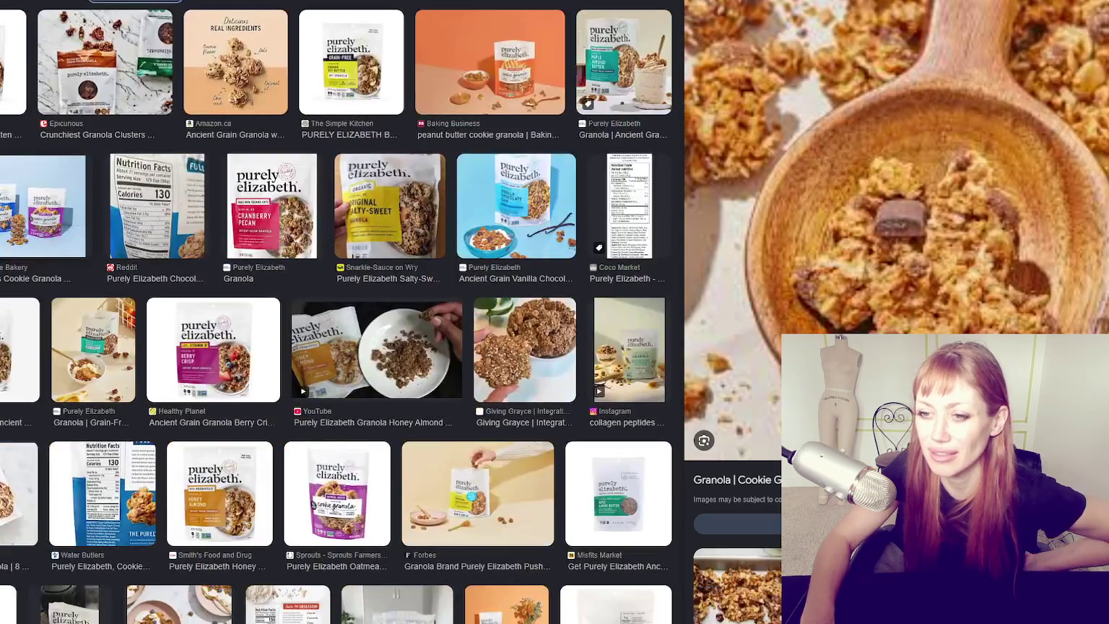
scroll(down, 3)
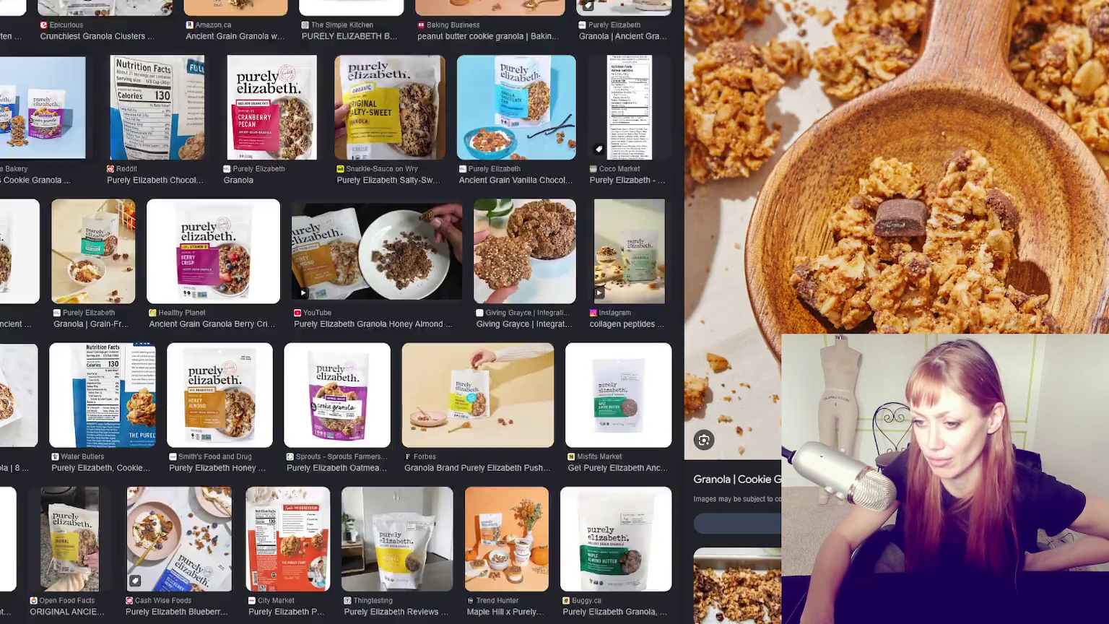
scroll(down, 3)
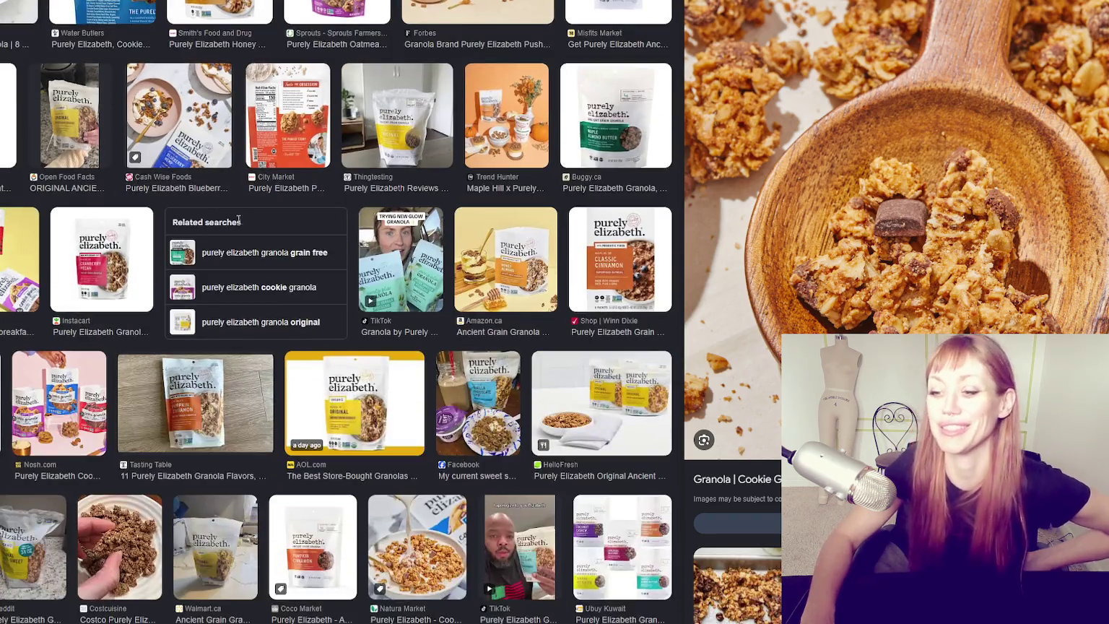
scroll(up, 3)
scroll(down, 3)
scroll(up, 3)
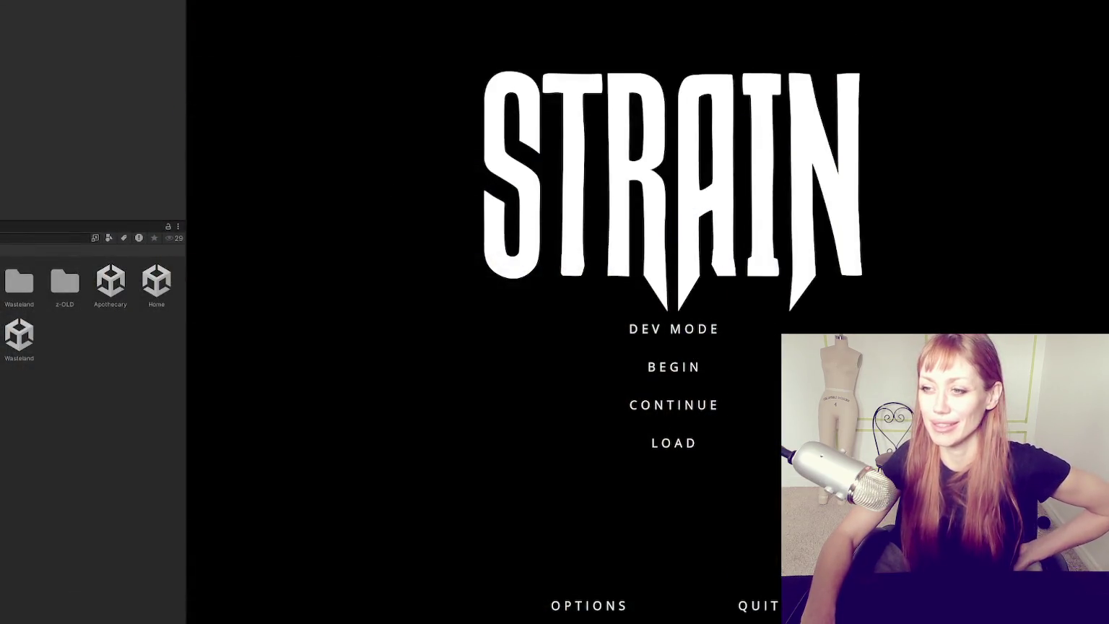
- Start a new STRAIN game with BEGIN, then pause once the wasteland loads
click(529, 361)
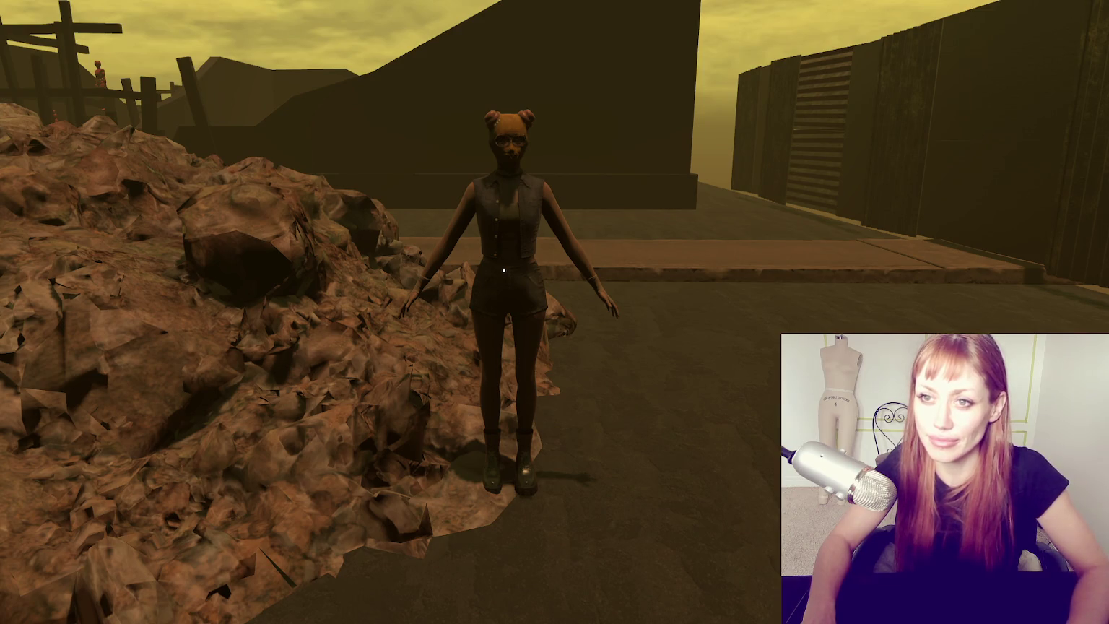
key(Escape)
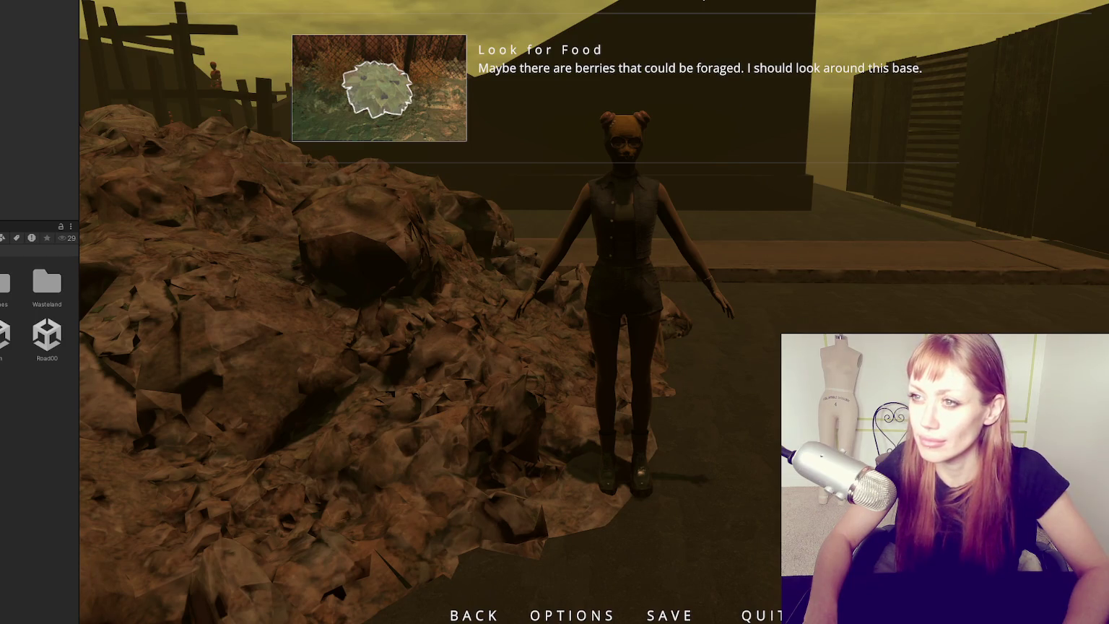
- Exit Play mode and select a level object to inspect its Animator settings
key(ctrl+p)
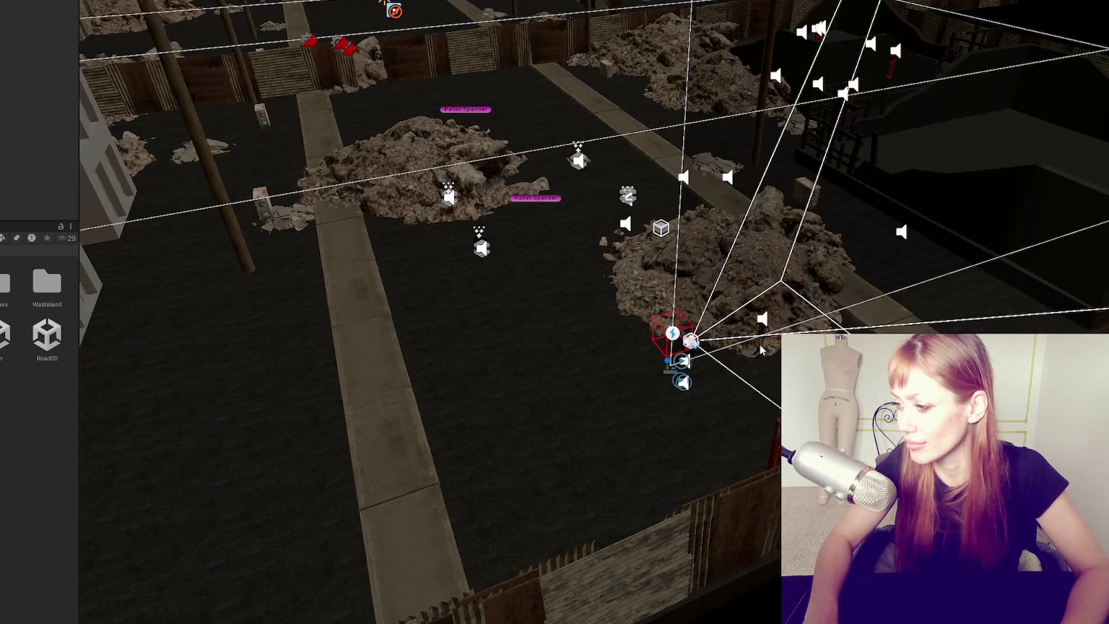
click(758, 349)
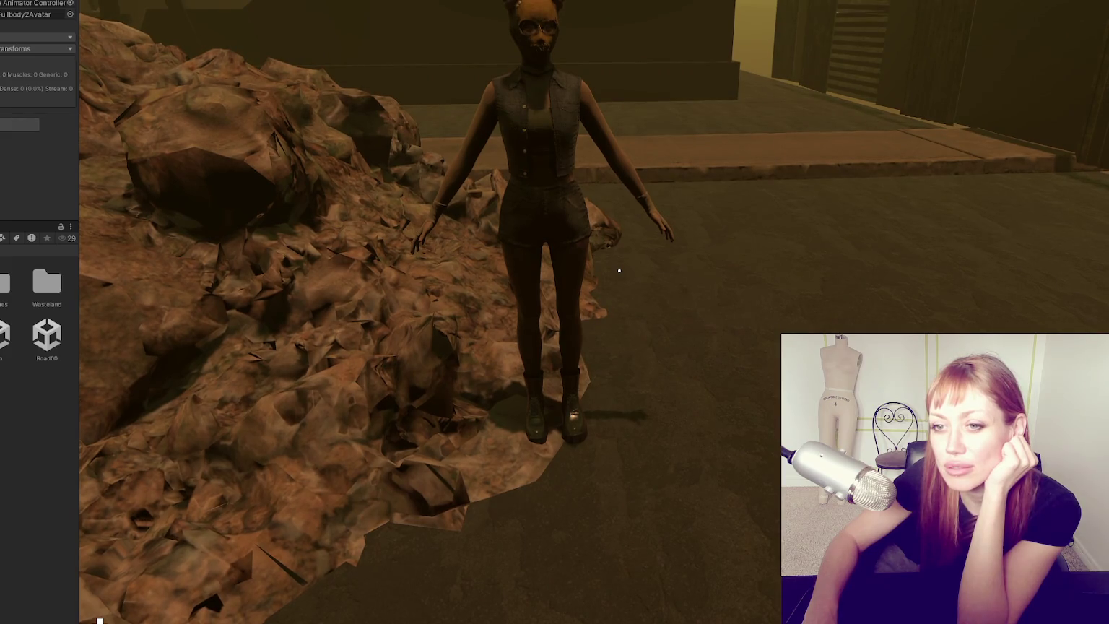
scroll(down, 3)
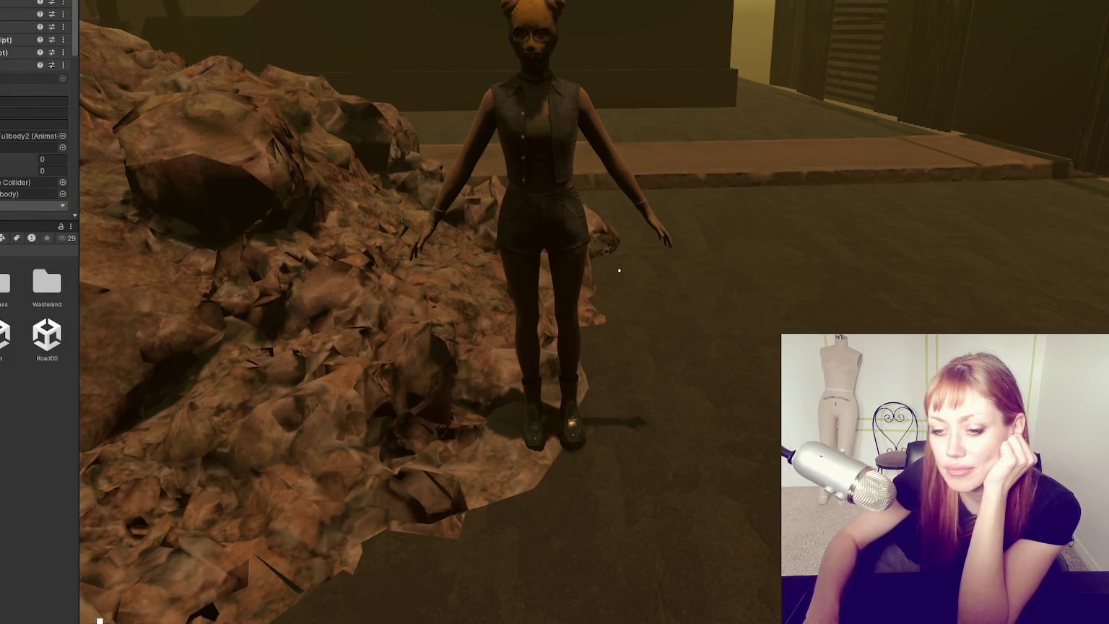
- Stop the game, frame the character, and set Animator Culling Mode to Always Animate
key(ctrl+p)
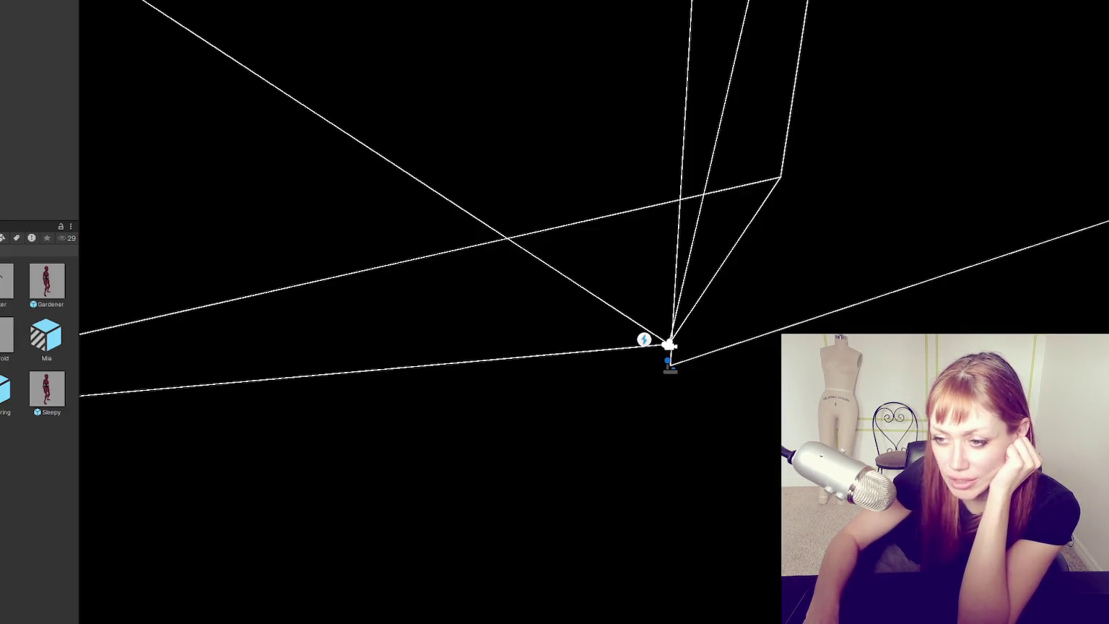
key(f)
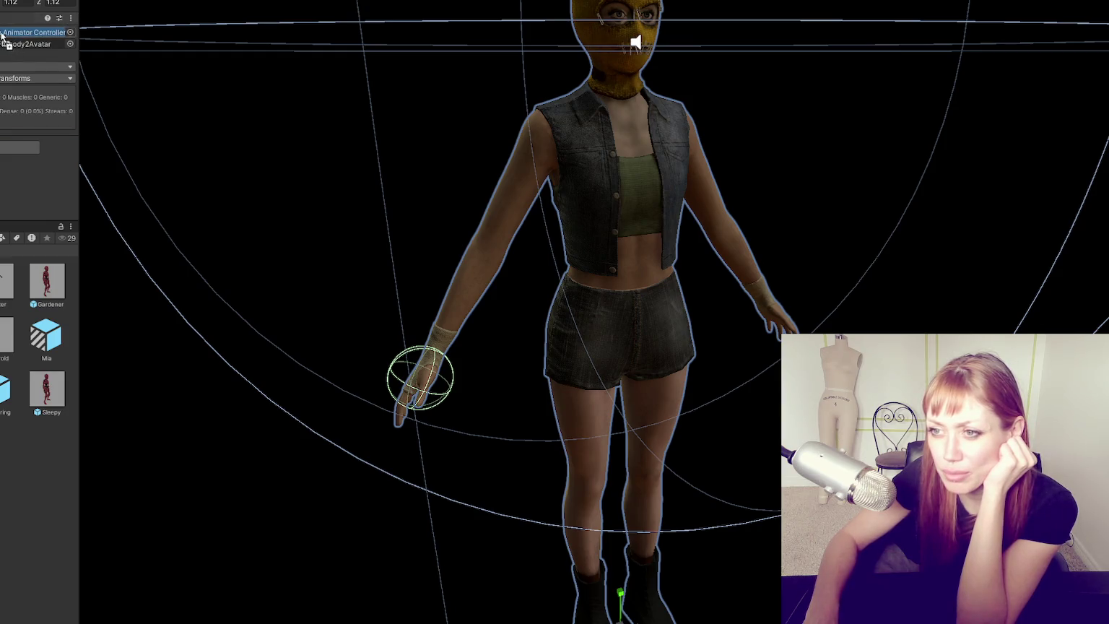
click(1, 80)
click(2, 92)
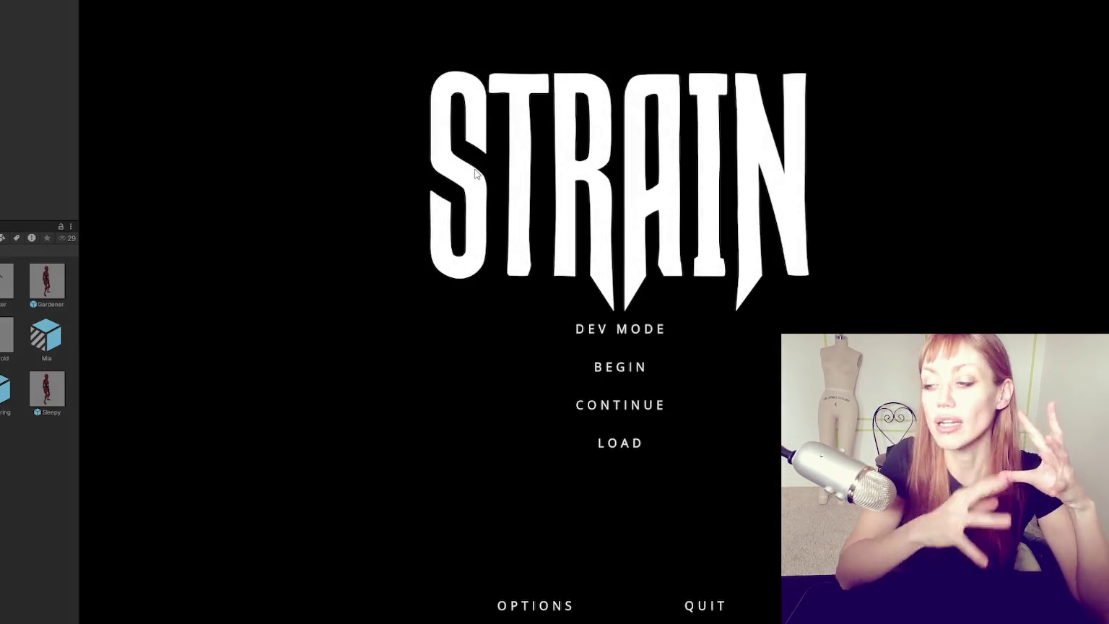
- Launch the game in Dev Mode and walk forward toward the red door
click(645, 331)
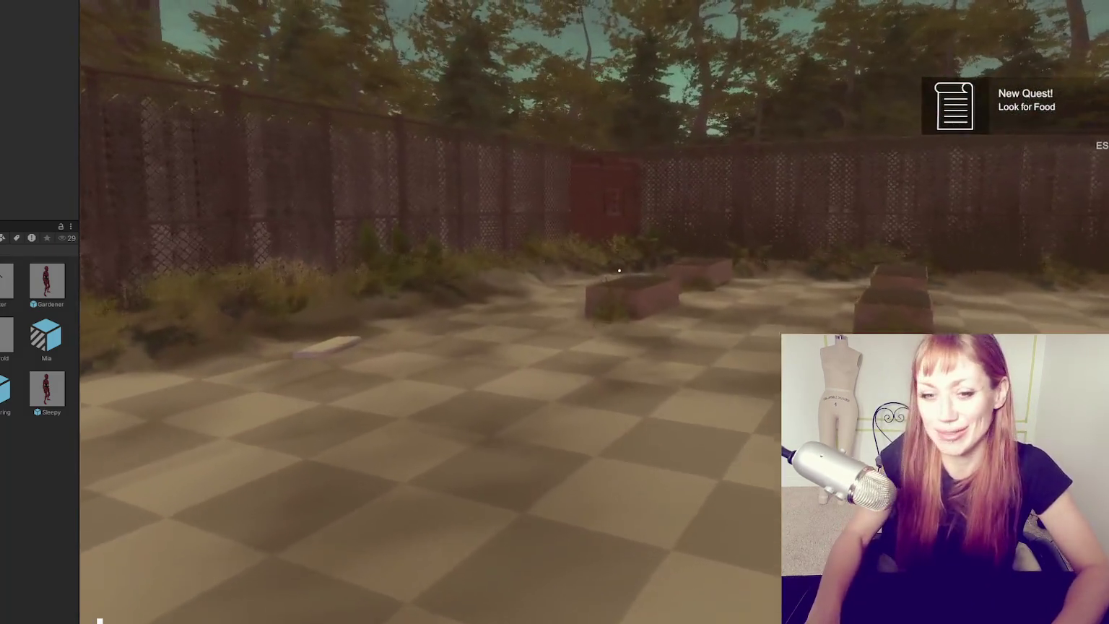
key(w)
key(w)
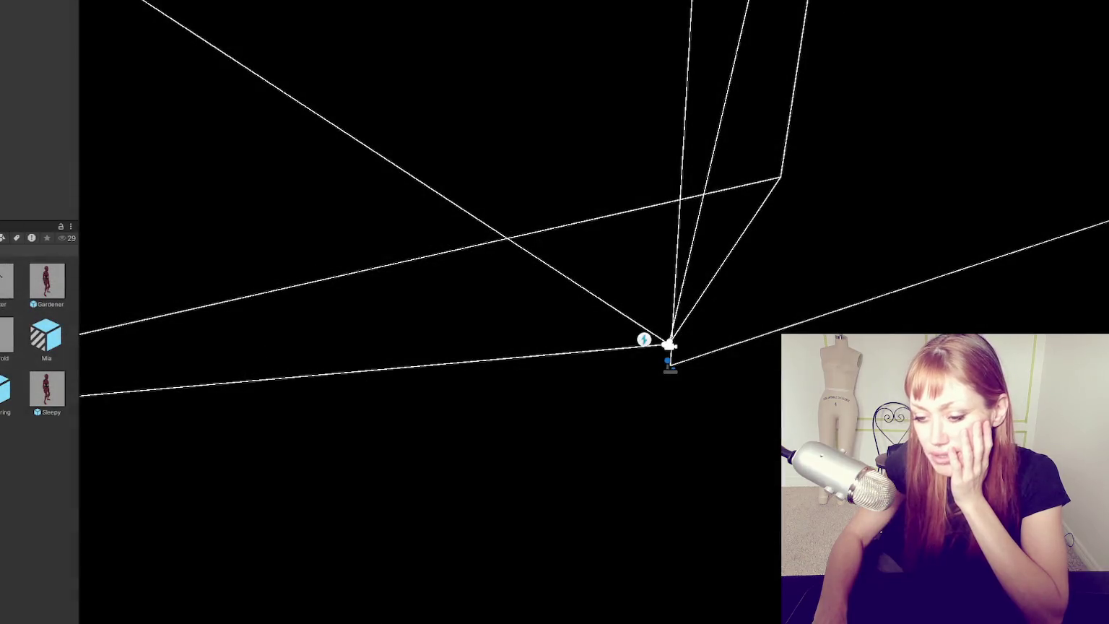
- Close the export results, save the Substance Painter project, and close Unity Hub
click(982, 58)
scroll(up, 3)
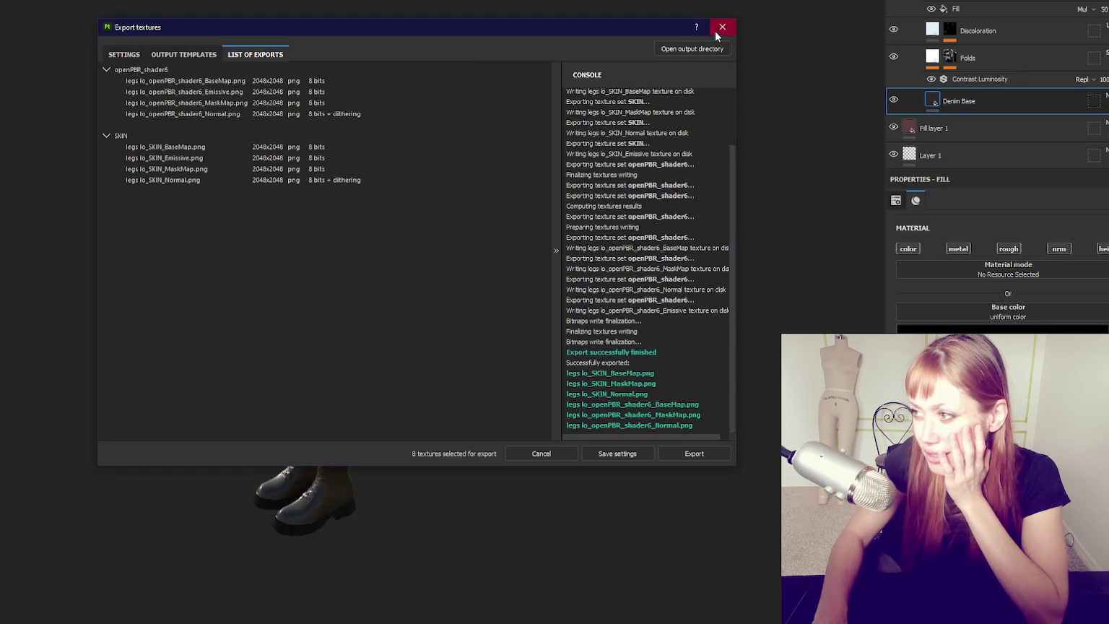
click(722, 28)
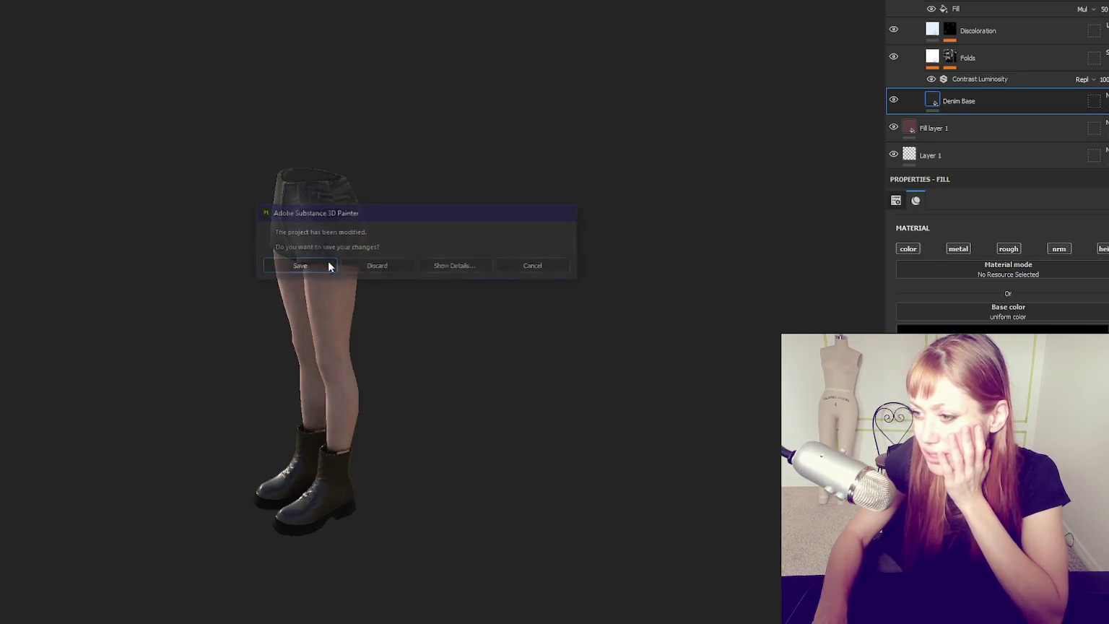
click(294, 264)
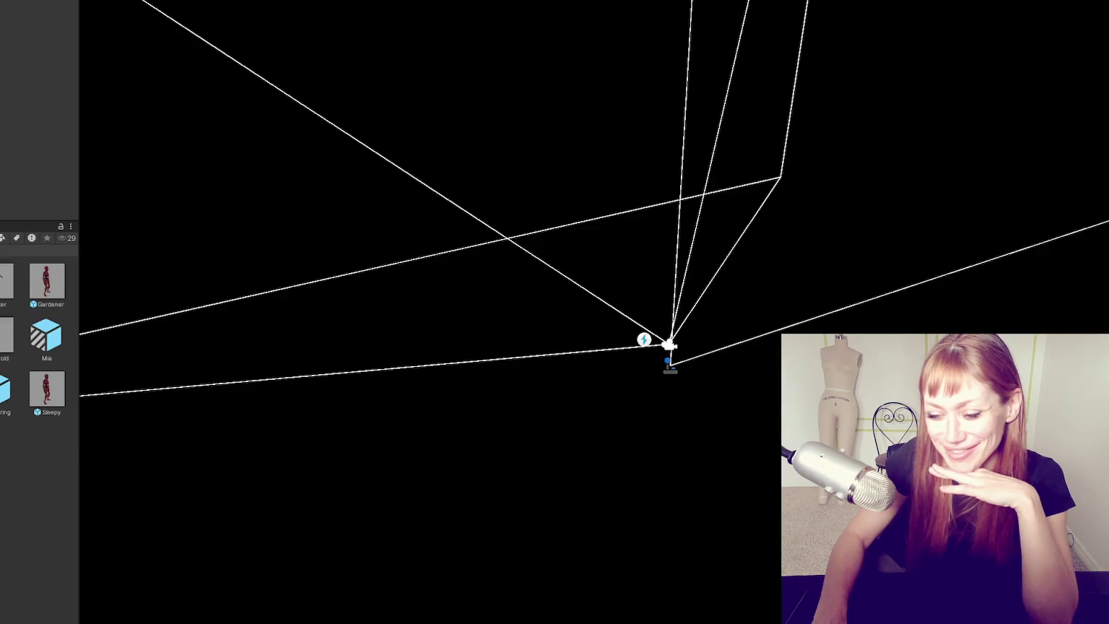
click(521, 111)
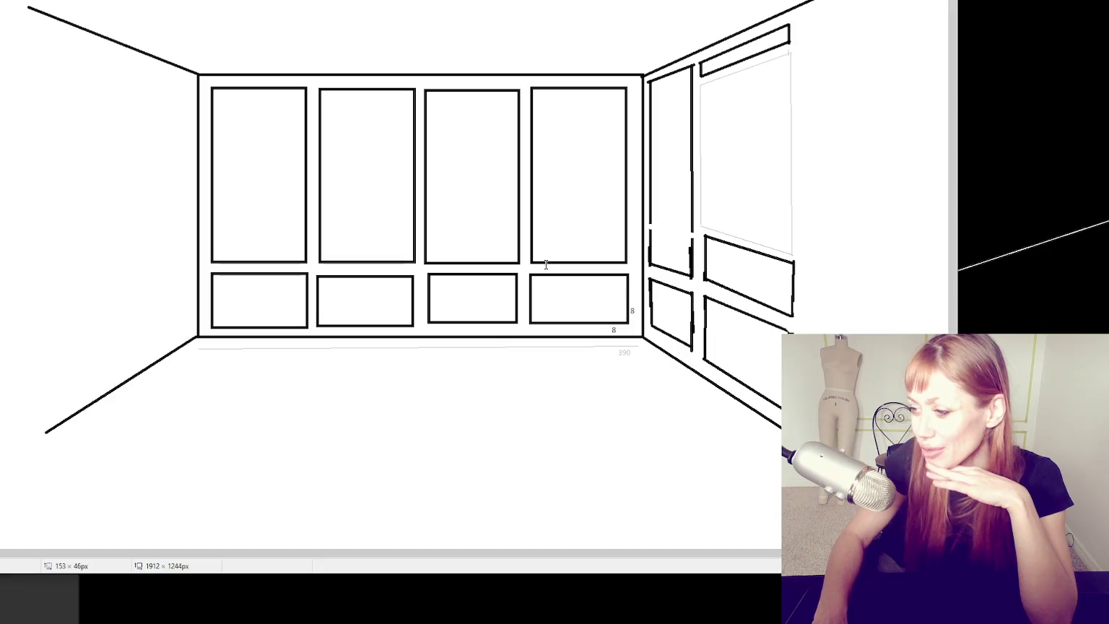
- Label the panel spacing in the Paint sketch: 9 at the top wall, 7 between lower and upper panels
click(594, 269)
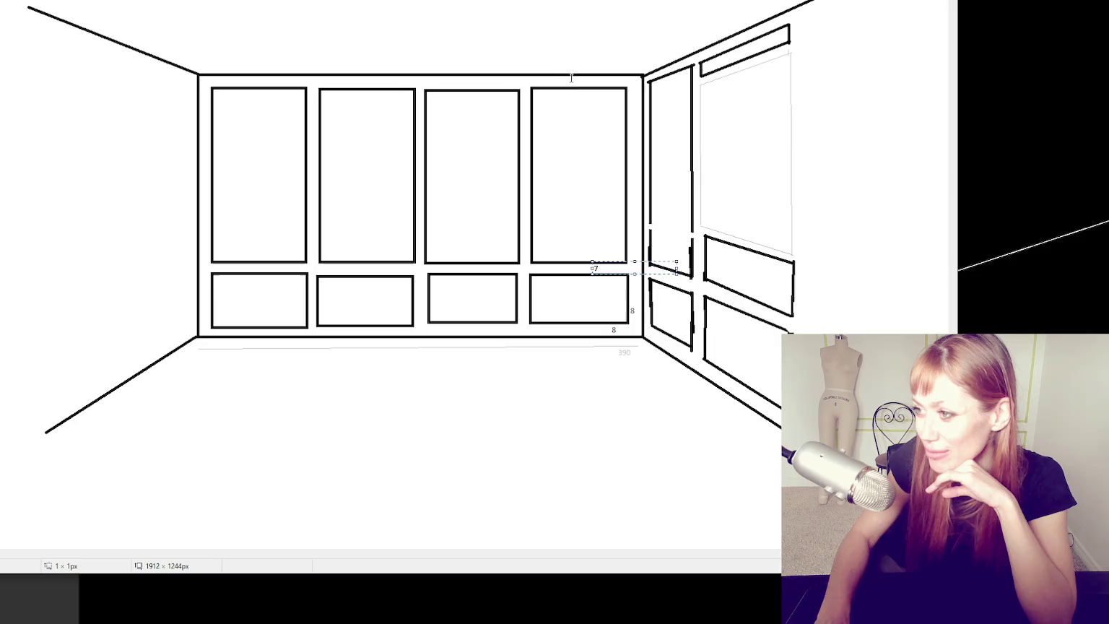
key(Escape)
click(578, 84)
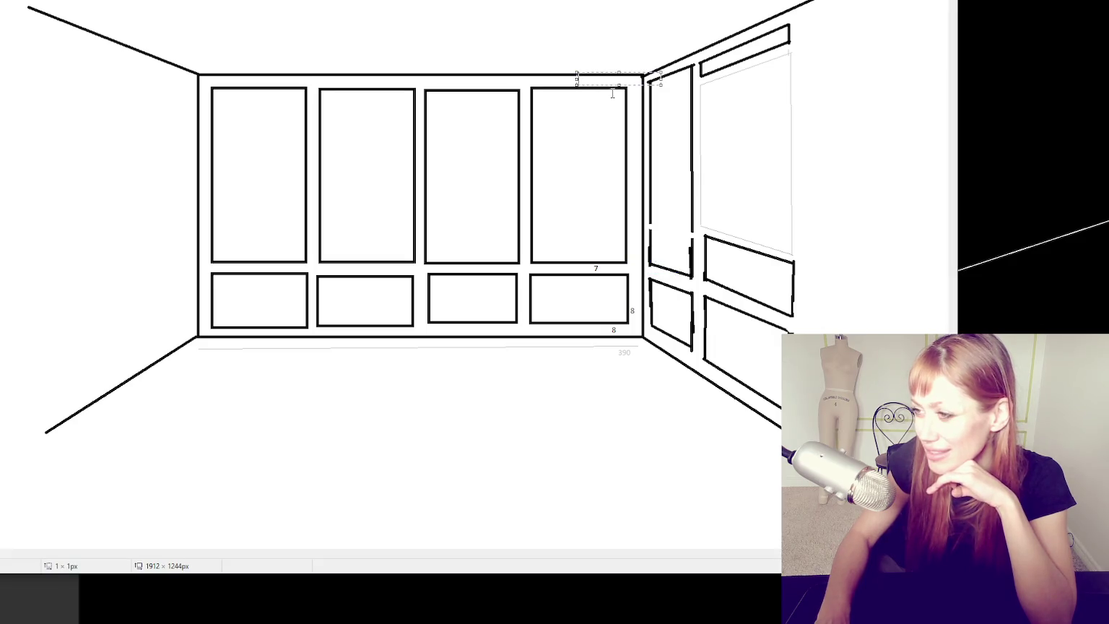
text(9)
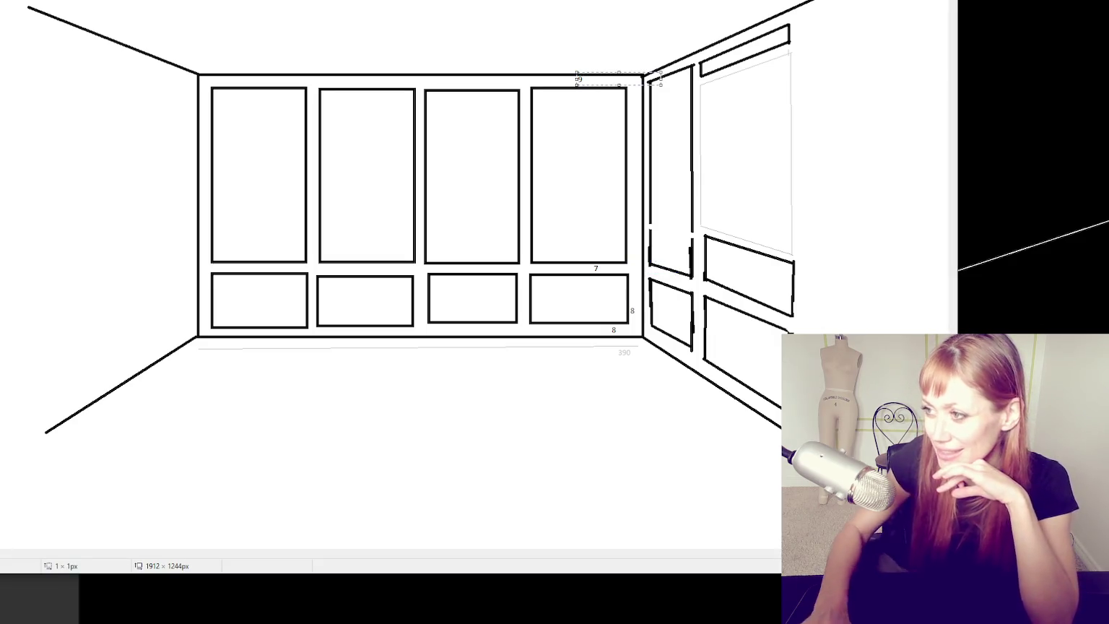
key(Escape)
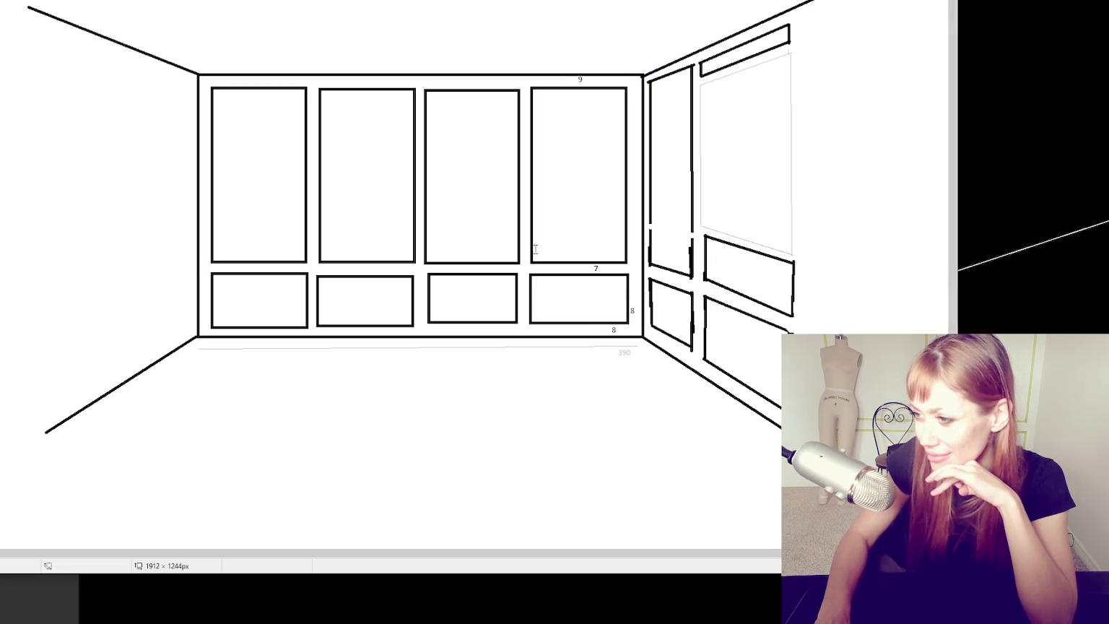
click(517, 292)
text(7)
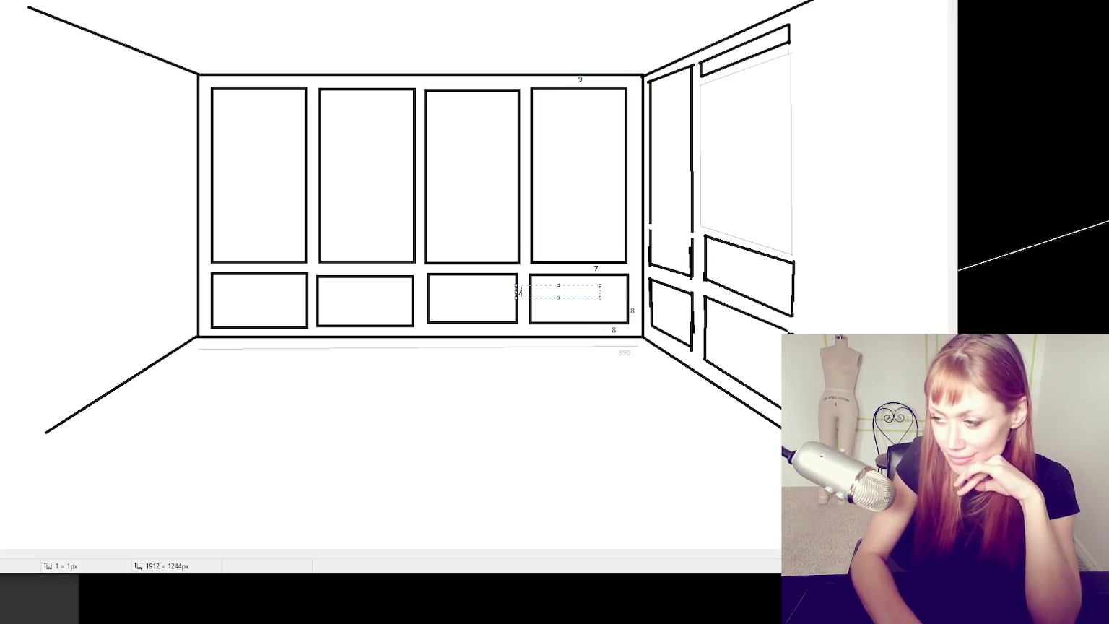
key(Escape)
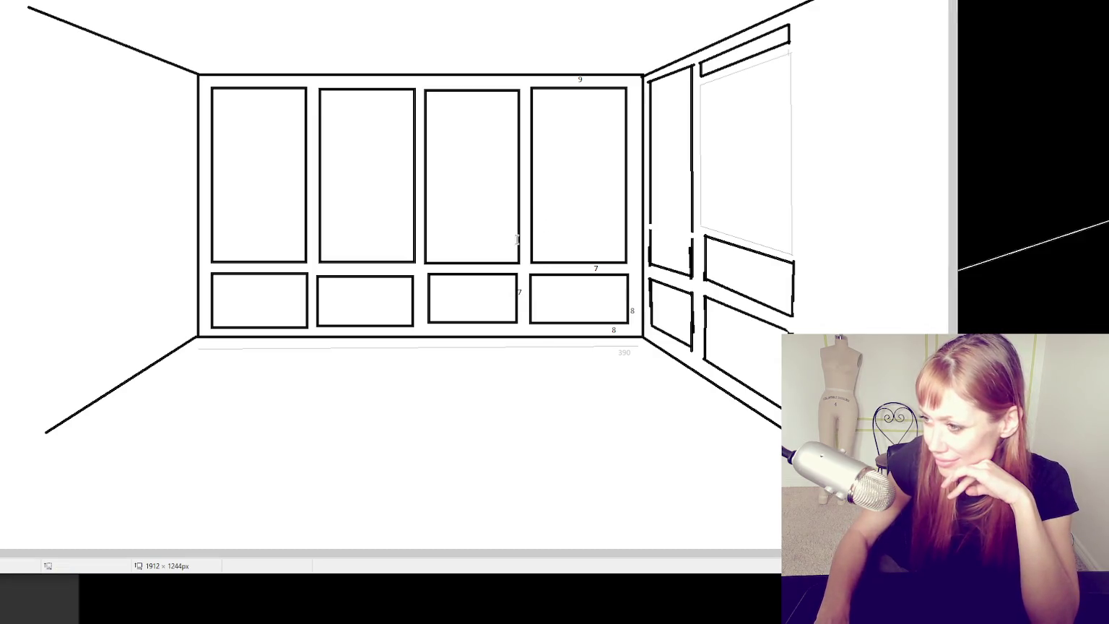
click(517, 238)
text(7)
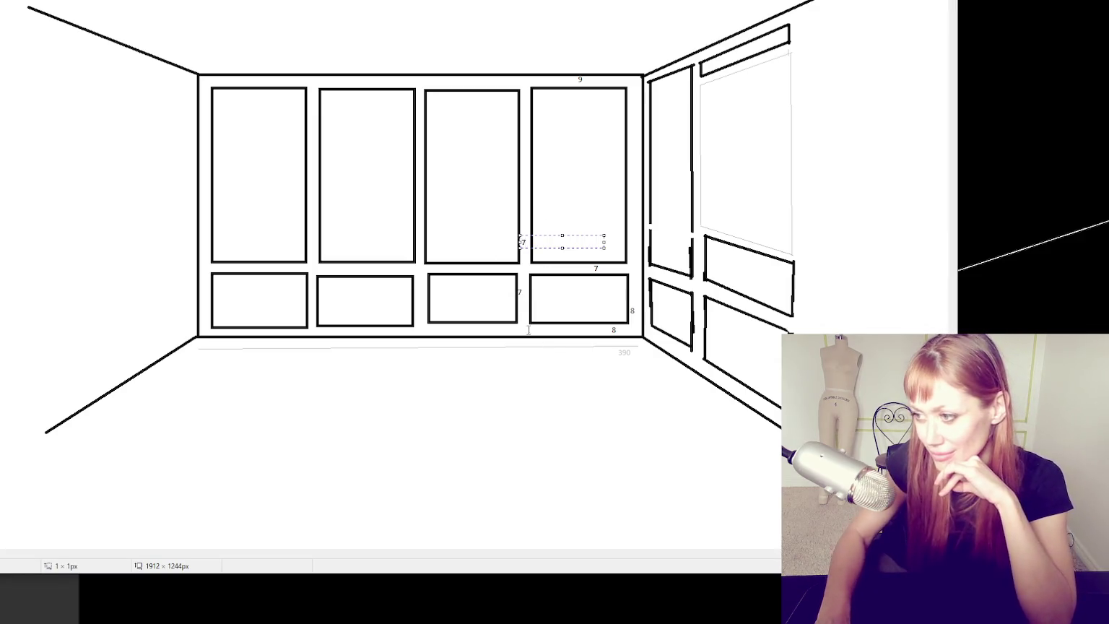
key(Escape)
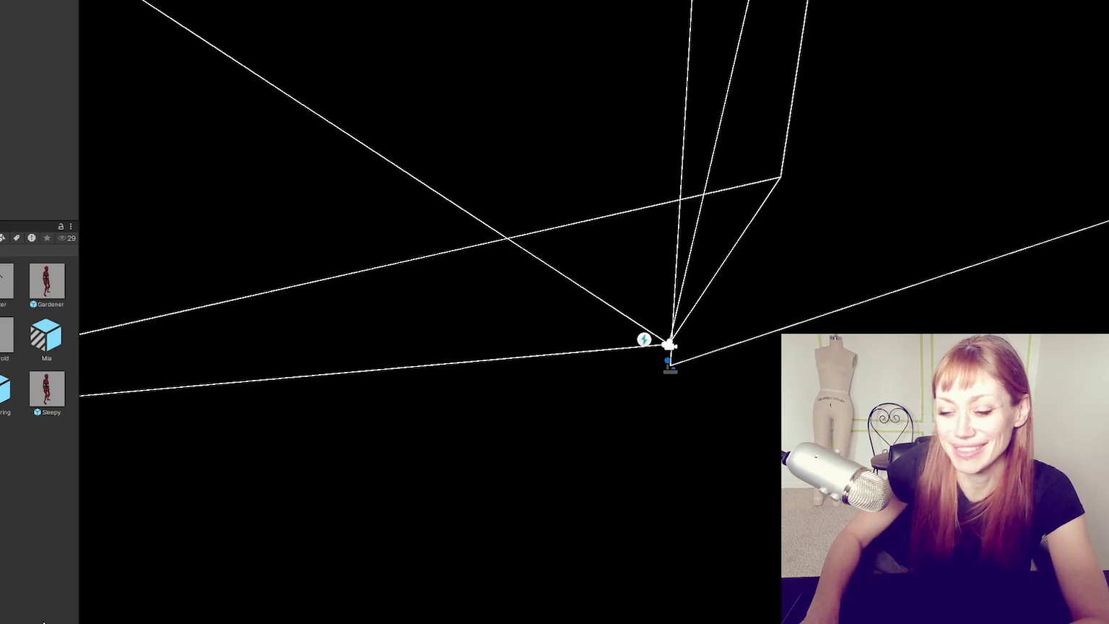
- Rotate the knee joint so the lower leg and boot swing up behind the character
click(138, 387)
drag(252, 401, 283, 364)
click(270, 357)
key(e)
drag(519, 387, 639, 396)
- With world-oriented rotate axes, bend the first forearm up at the elbow, undoing one test bend
key(w)
click(493, 239)
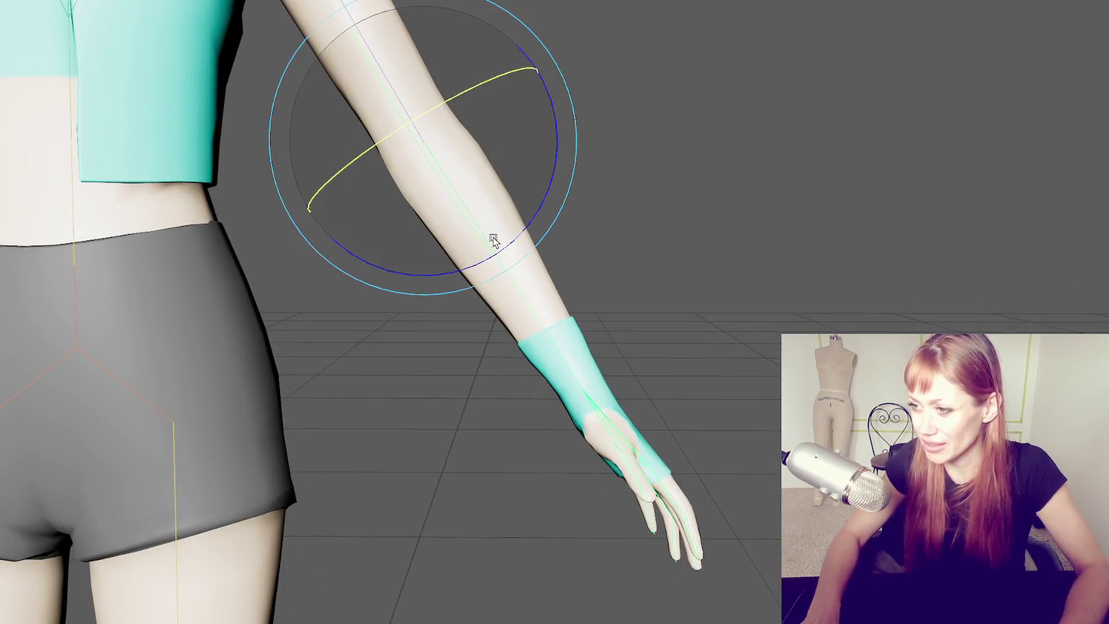
drag(470, 210, 423, 131)
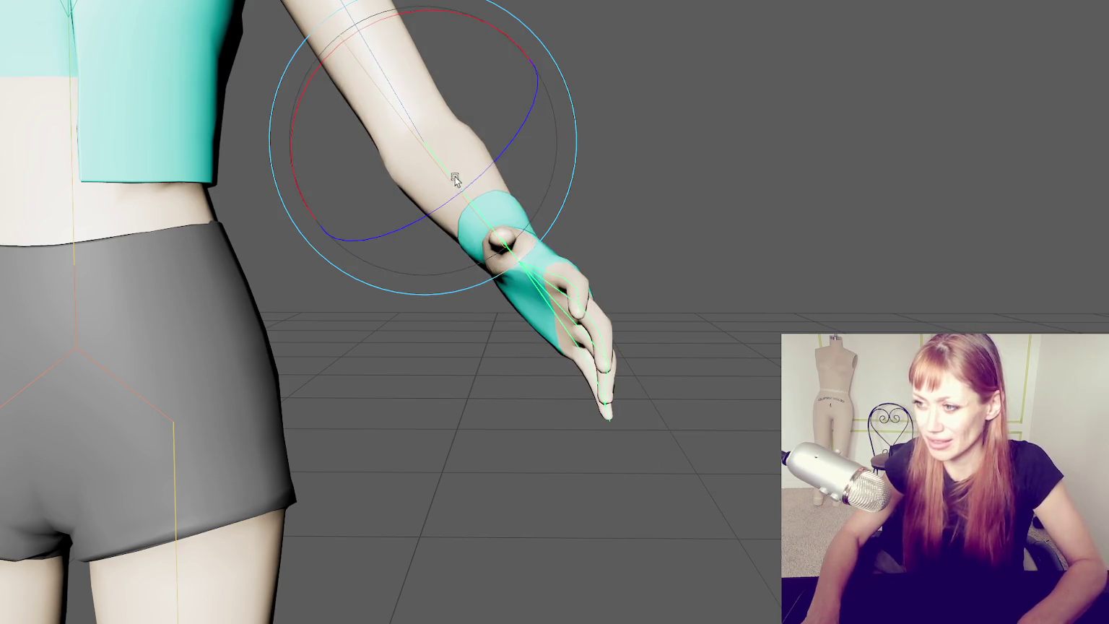
key(ctrl+z)
scroll(down, 3)
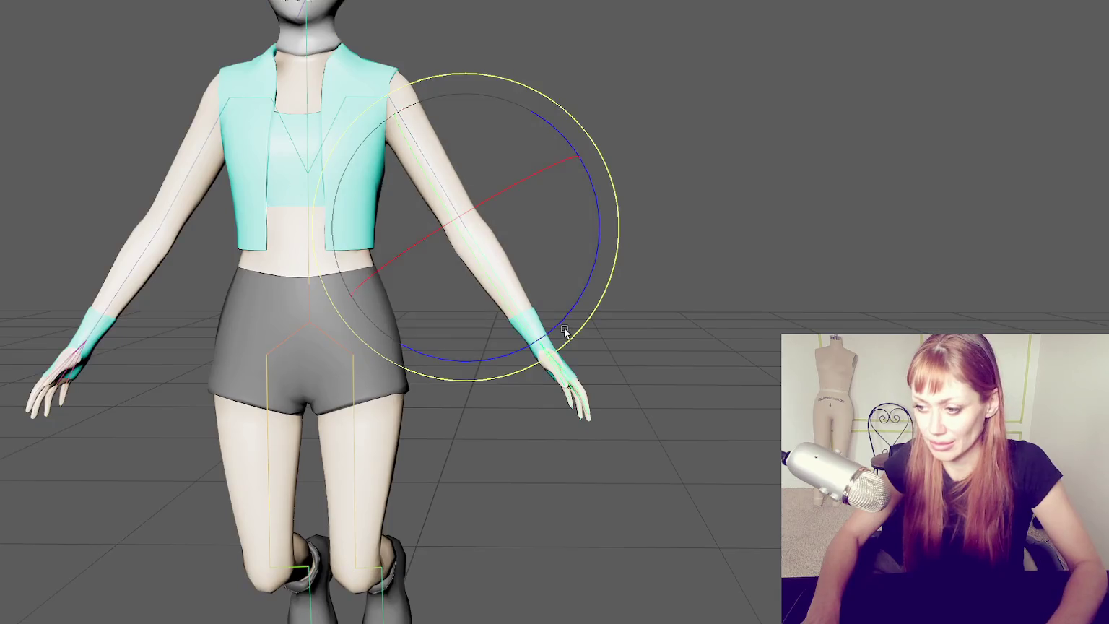
drag(483, 259, 506, 386)
scroll(down, 3)
scroll(down, 3)
drag(577, 325, 390, 329)
scroll(up, 3)
- Bend the other arm's forearm forward at the elbow and check it from a side profile
drag(322, 334, 493, 337)
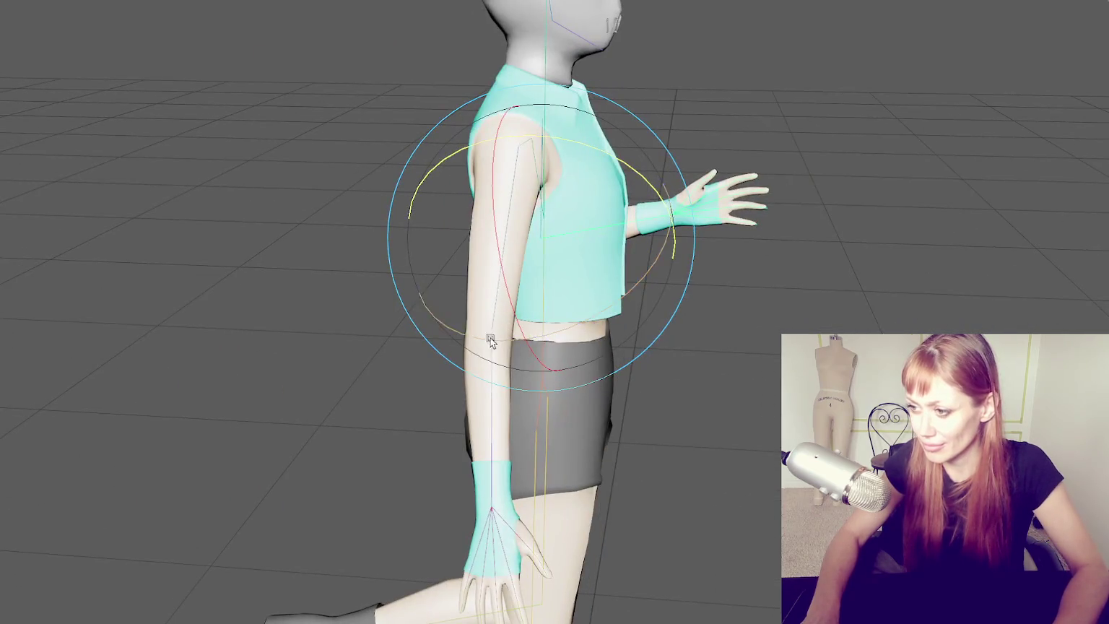
click(497, 394)
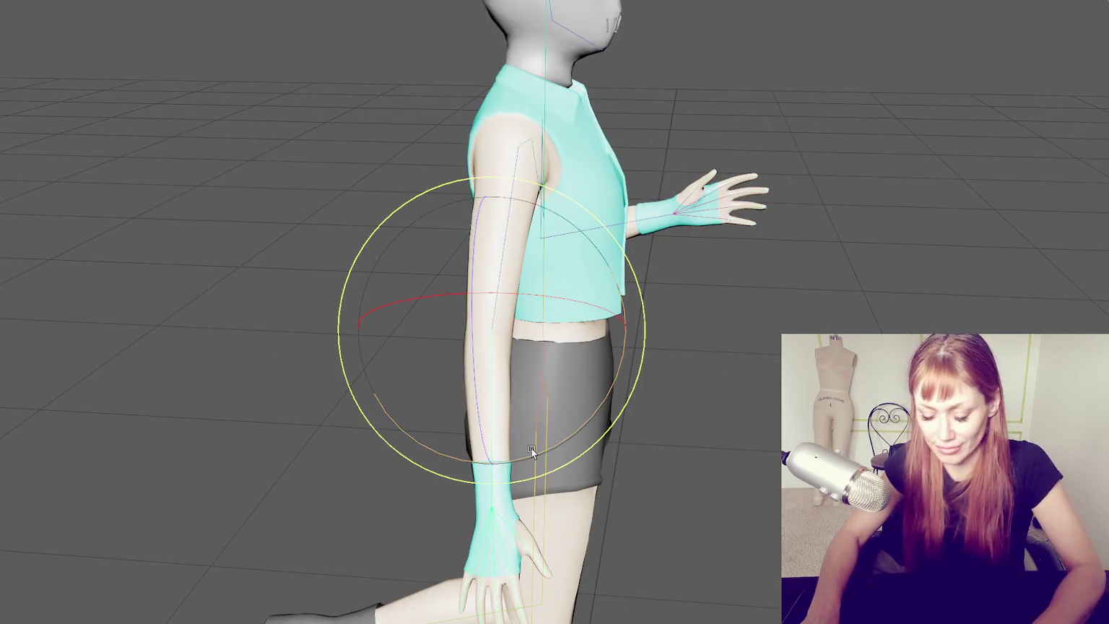
drag(542, 450, 460, 330)
scroll(down, 3)
scroll(up, 3)
drag(699, 287, 740, 273)
scroll(up, 3)
scroll(up, 3)
scroll(down, 3)
scroll(down, 3)
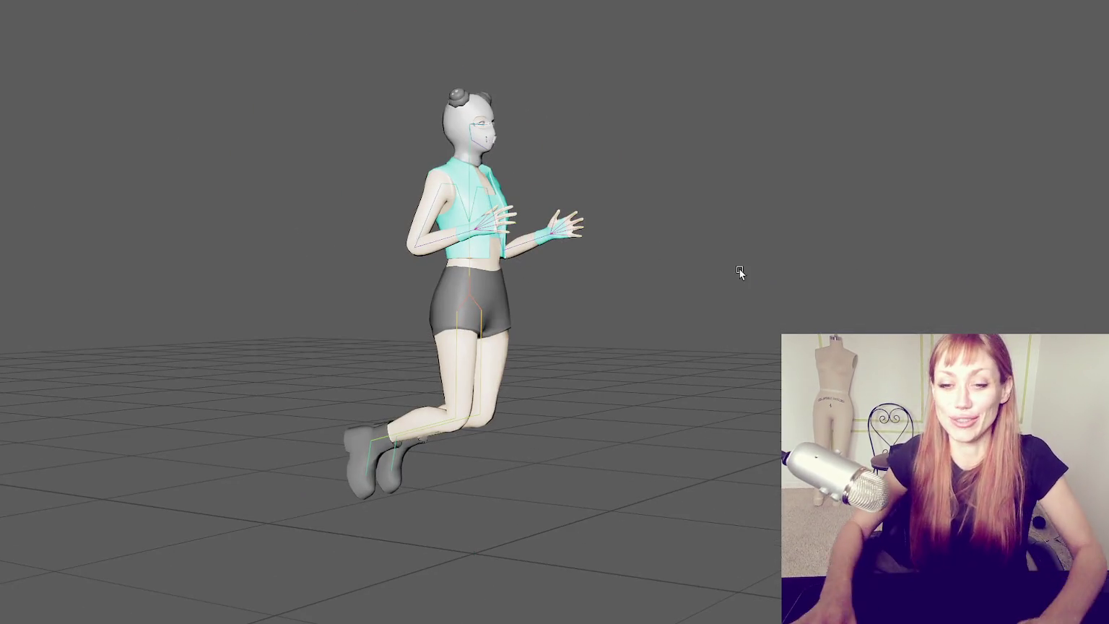
scroll(up, 3)
- Turn toward a side view of the legs and start the Paint Skin Weights tool on the mesh
drag(389, 237, 397, 182)
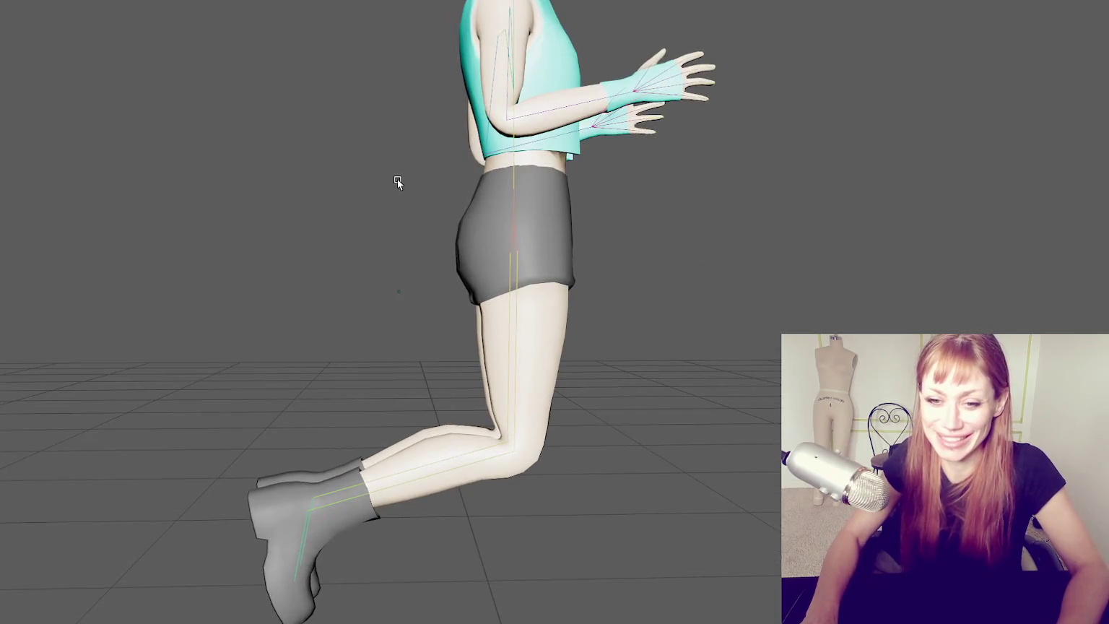
scroll(up, 3)
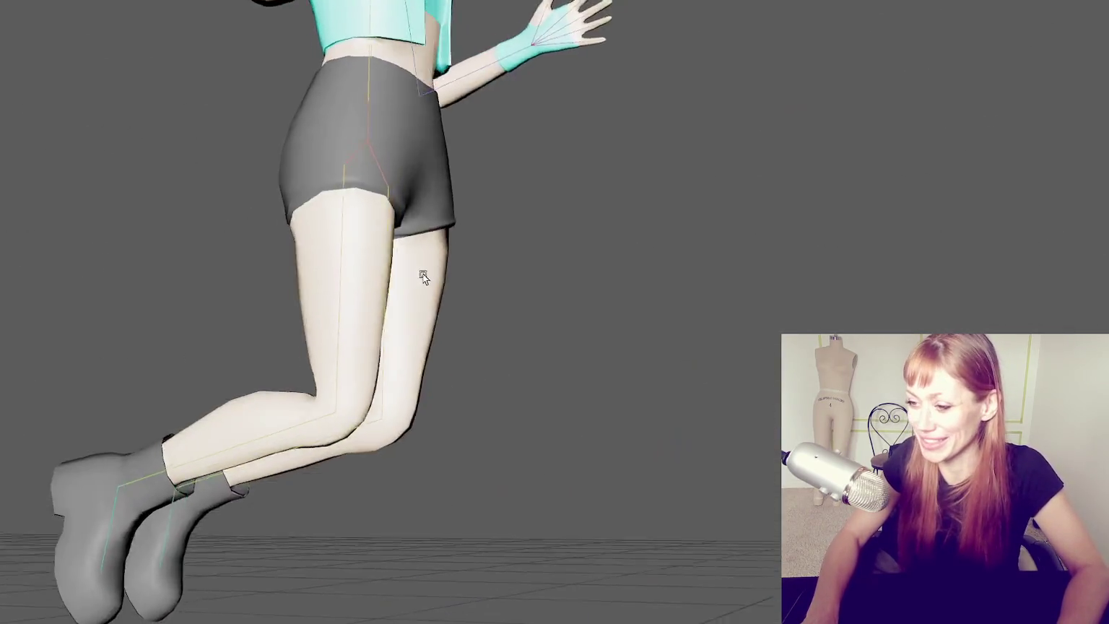
right_click(586, 170)
click(519, 133)
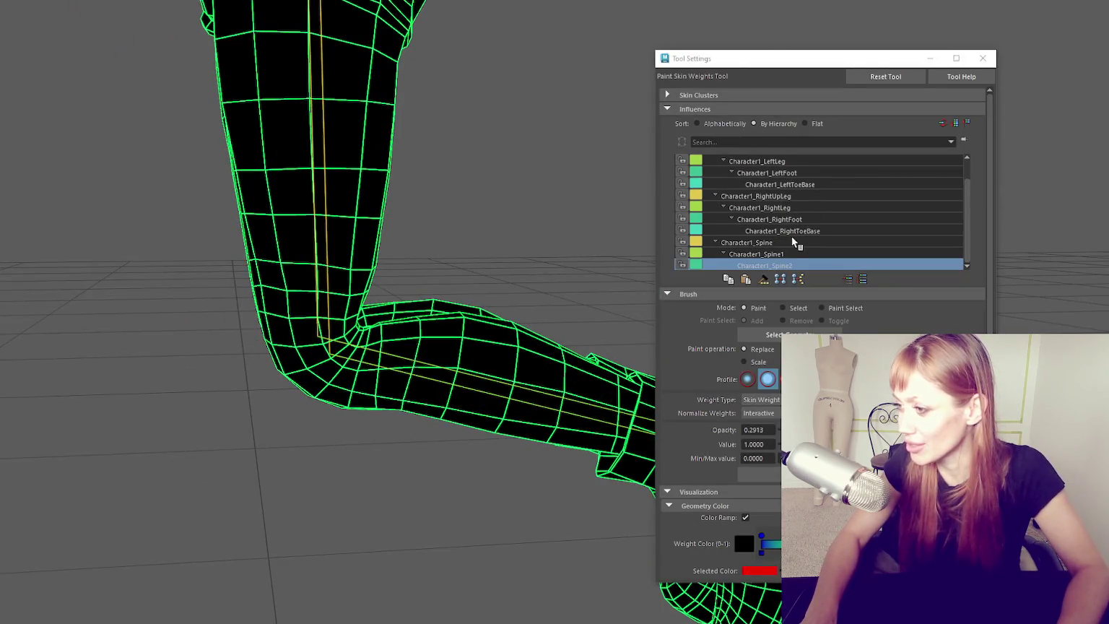
- Paint Character1_RightUpLeg to full weight over the thigh, extending it down toward the knee
click(803, 208)
drag(478, 220, 351, 246)
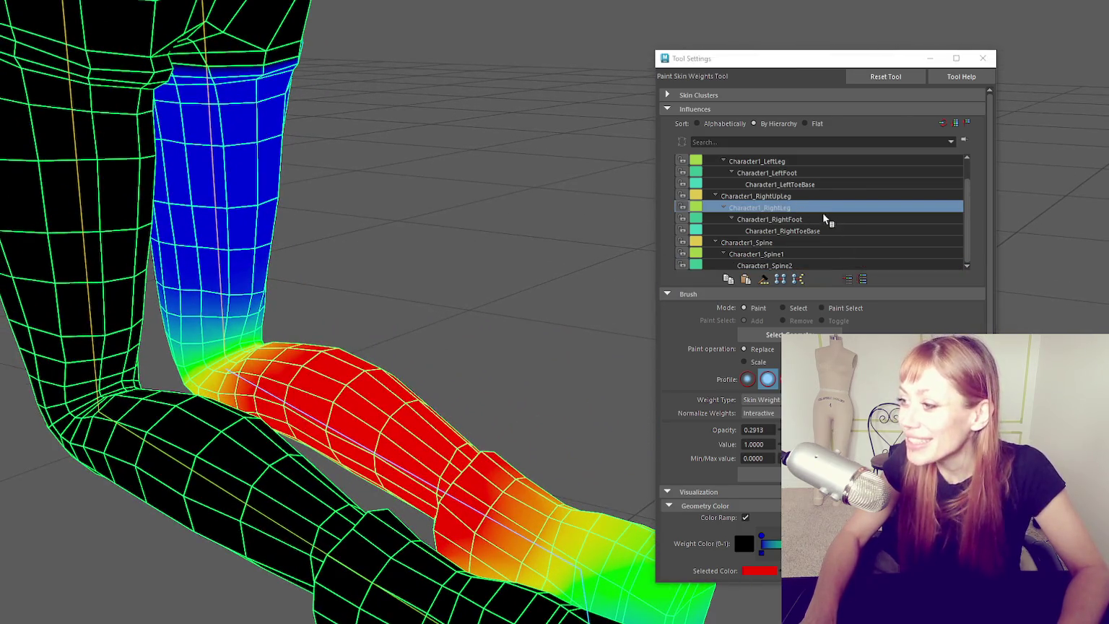
click(797, 195)
drag(243, 280, 247, 304)
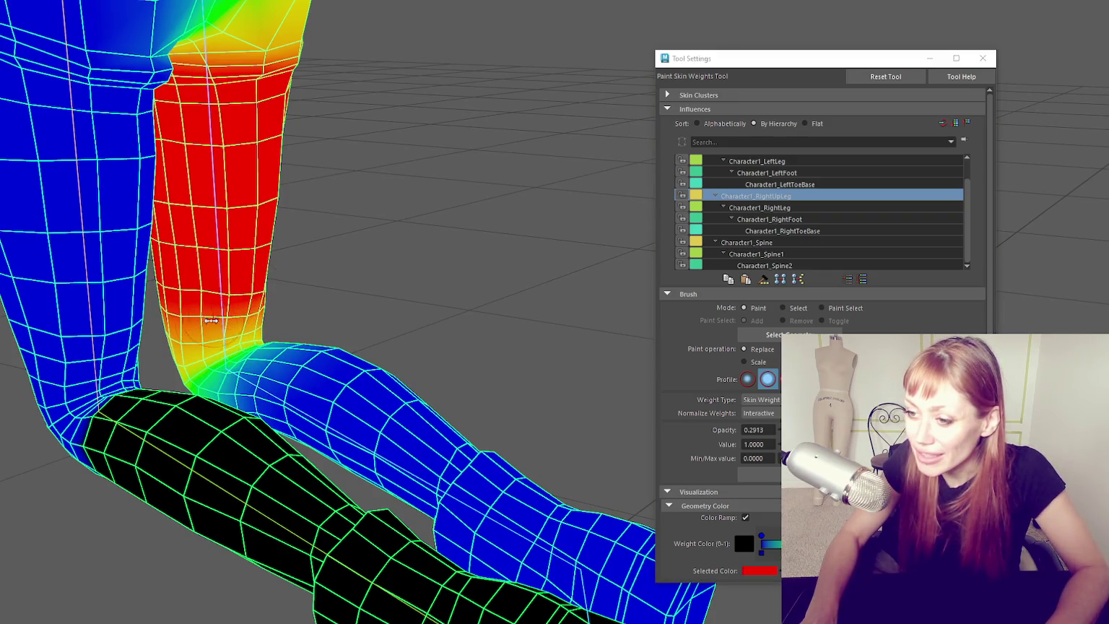
drag(277, 311, 413, 311)
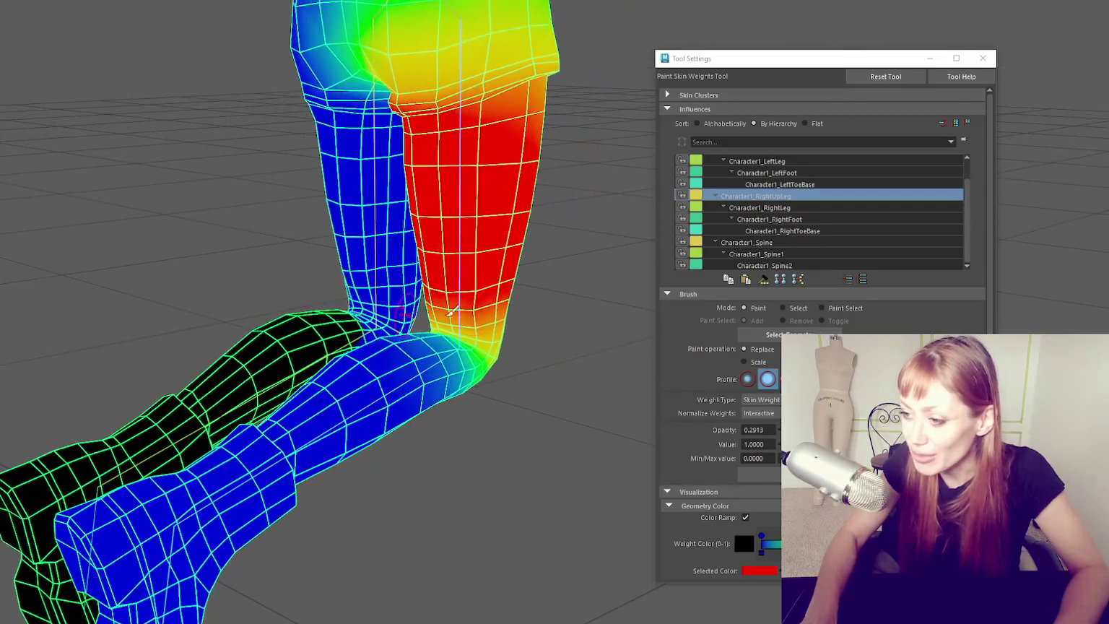
scroll(up, 3)
scroll(down, 3)
drag(490, 345, 494, 346)
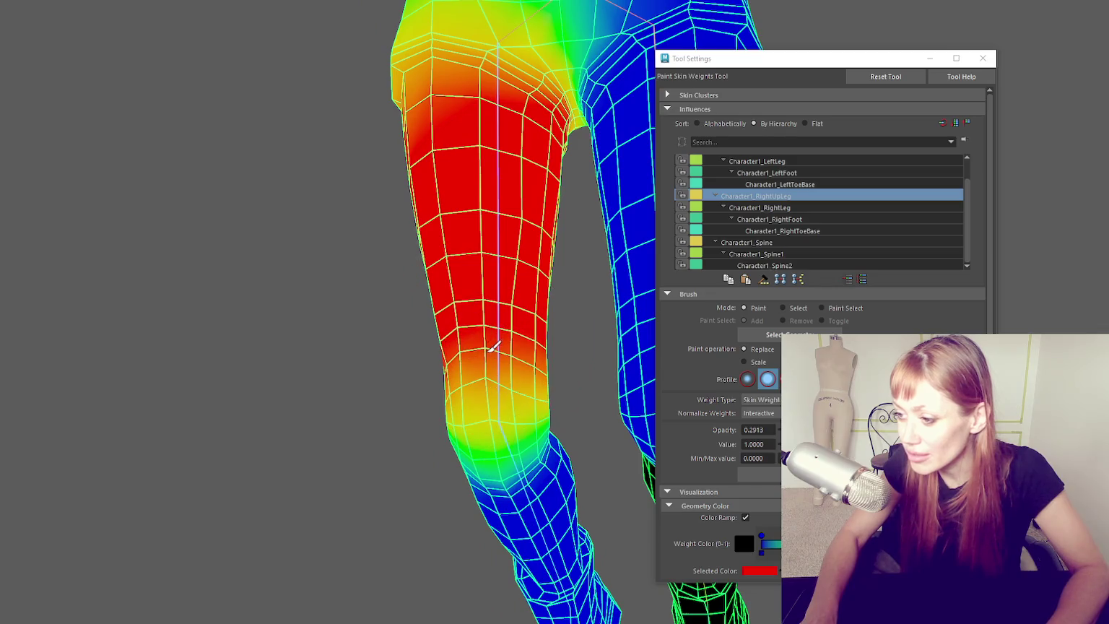
drag(443, 283, 465, 326)
drag(489, 390, 452, 423)
drag(547, 375, 590, 311)
- Make Character1_RightLeg the painted influence and frame the knee
click(766, 207)
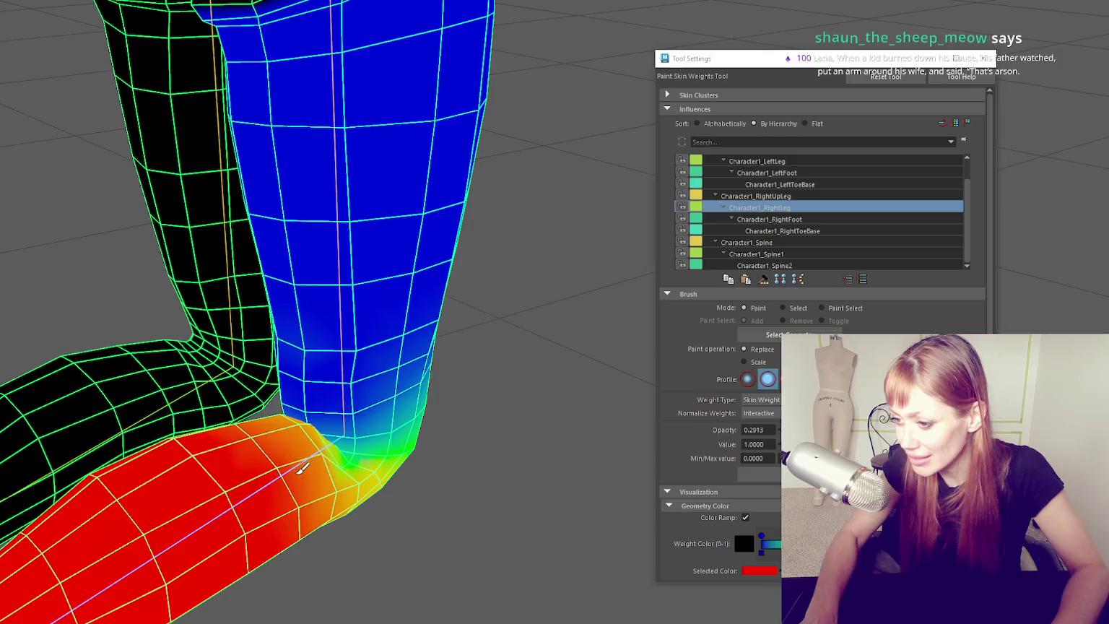
drag(334, 477, 324, 370)
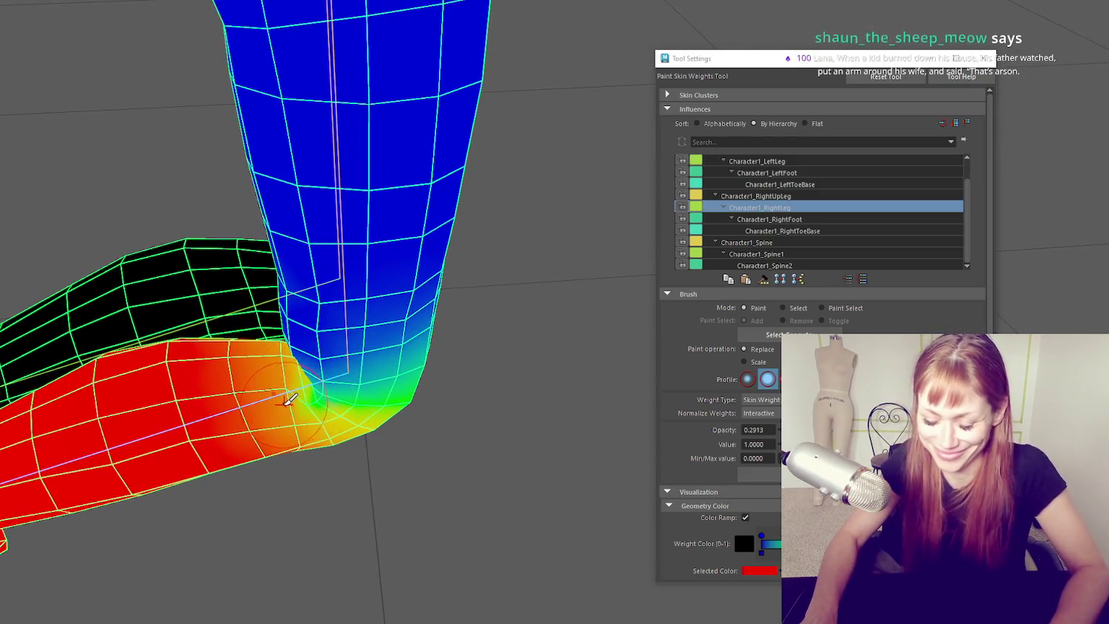
scroll(down, 3)
scroll(up, 3)
scroll(up, 3)
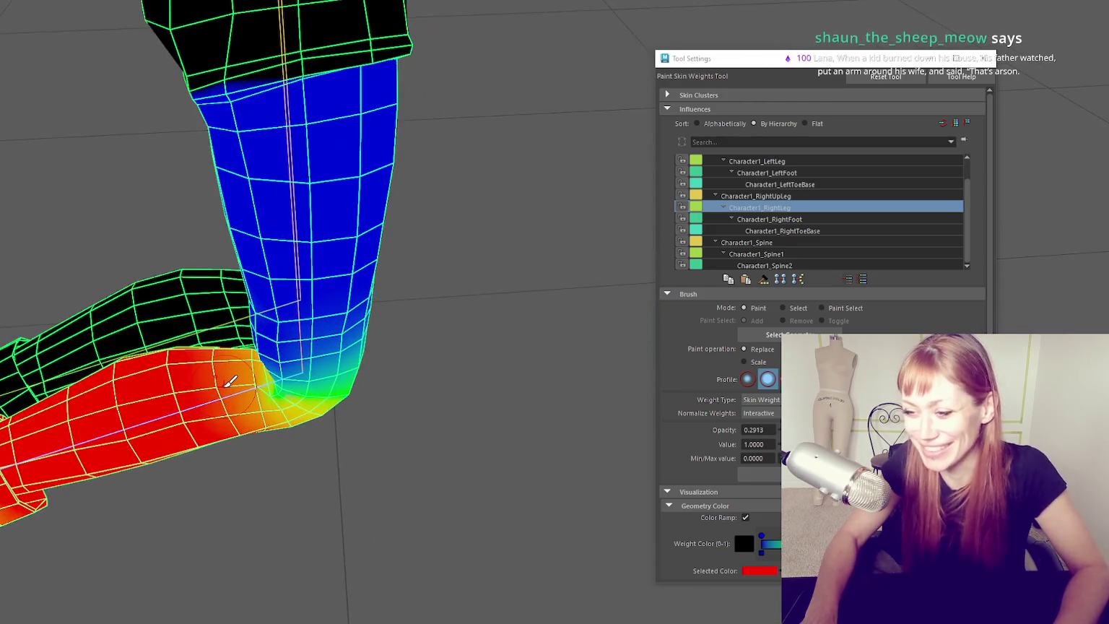
scroll(up, 3)
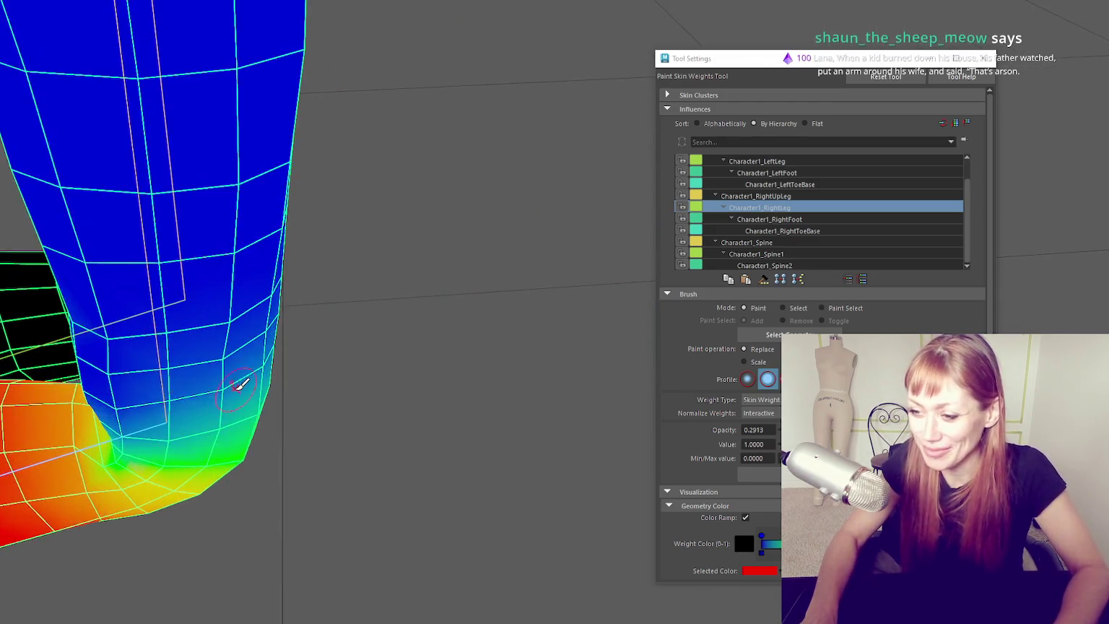
scroll(down, 3)
scroll(up, 3)
drag(357, 371, 366, 395)
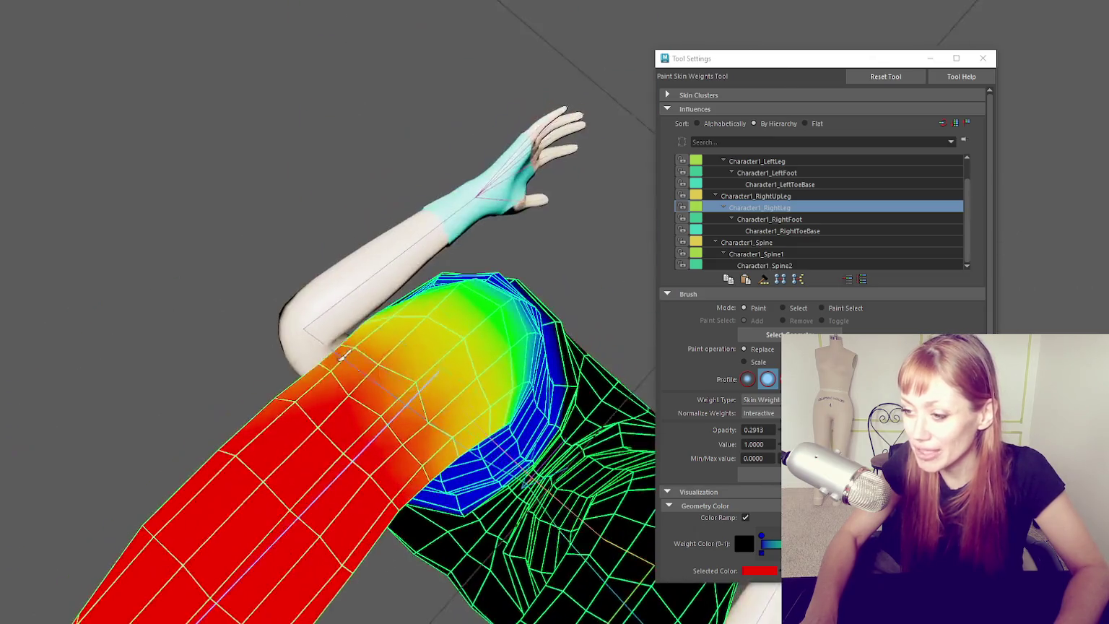
- Paint a weight gradient up to full strength and even out the weights around the joint
drag(398, 399, 430, 467)
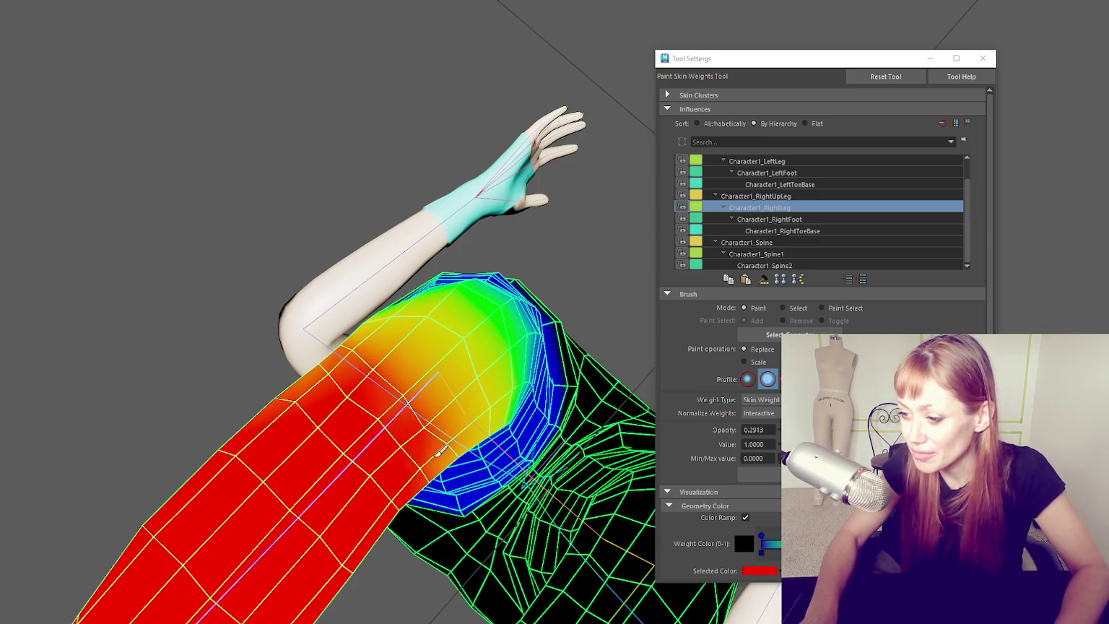
drag(367, 365, 336, 375)
drag(305, 287, 296, 401)
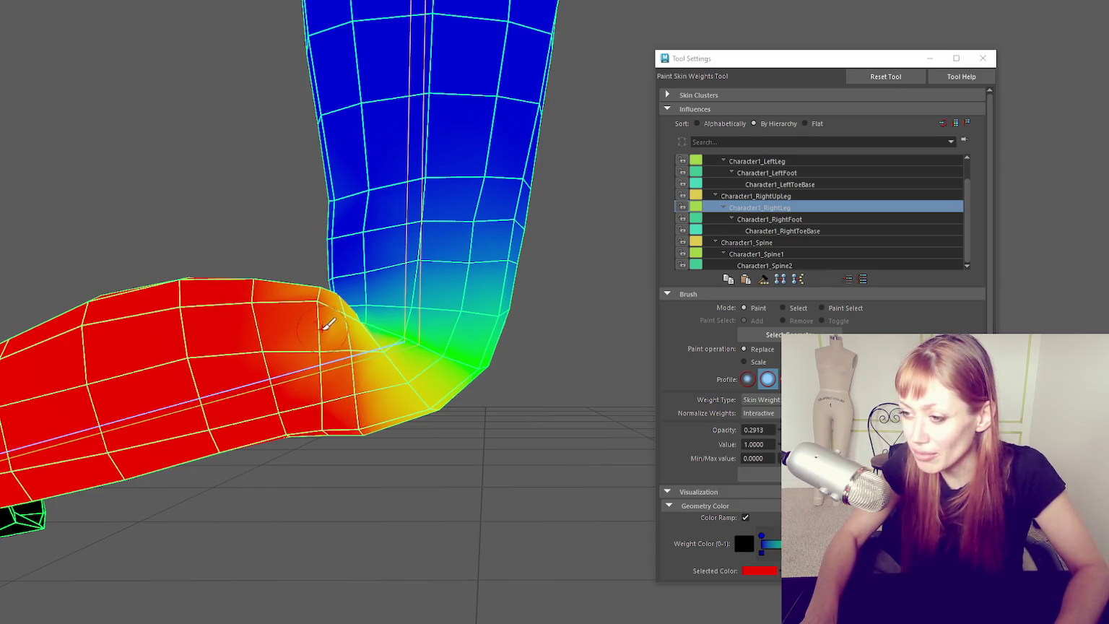
drag(326, 324, 334, 321)
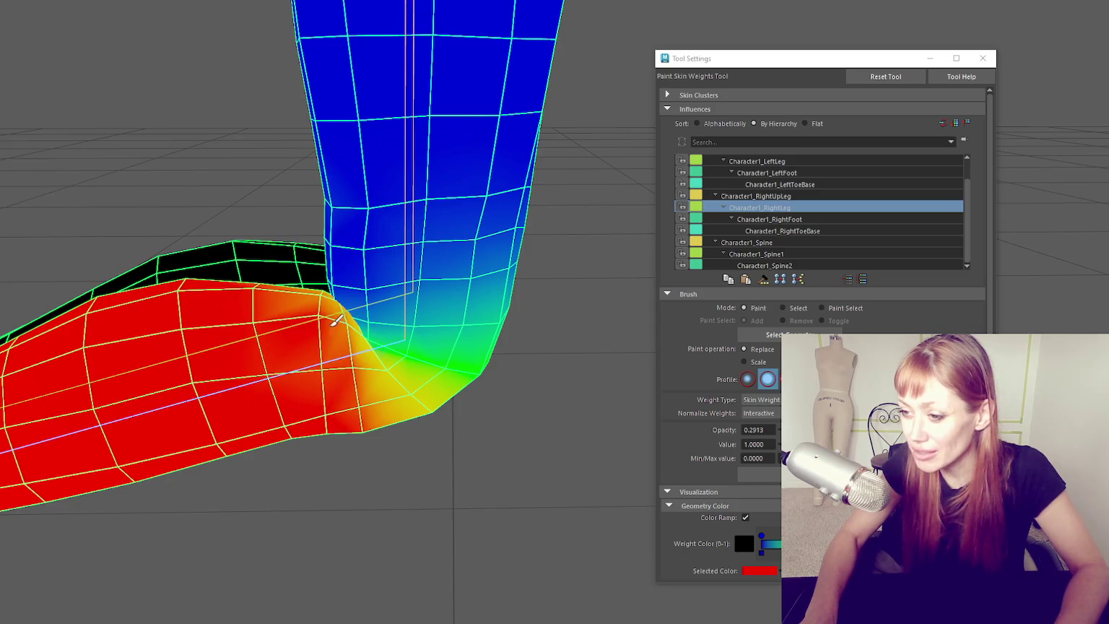
drag(326, 395, 323, 389)
drag(295, 336, 300, 419)
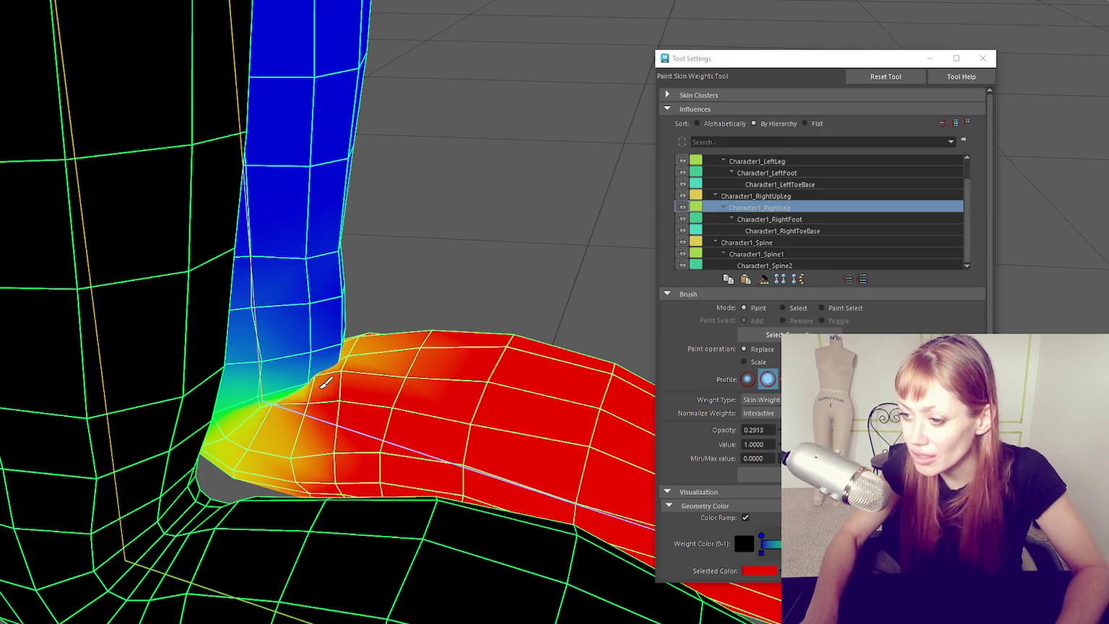
- Paint full lower-leg weight into the knee crease and along the shin's top edge, then inspect it
drag(322, 384, 320, 421)
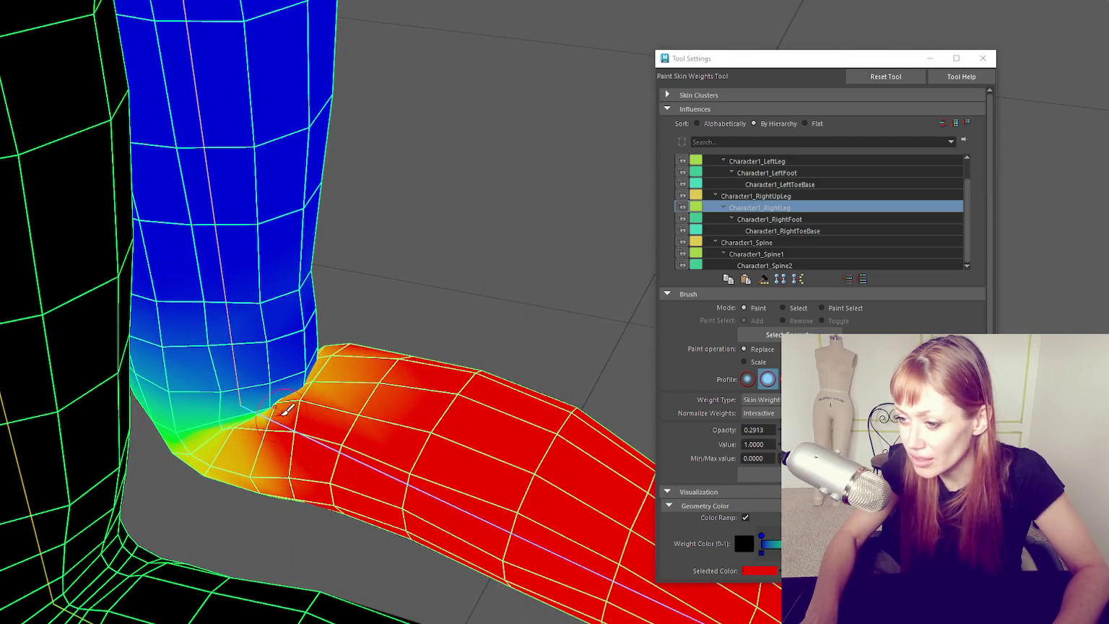
drag(323, 368, 367, 401)
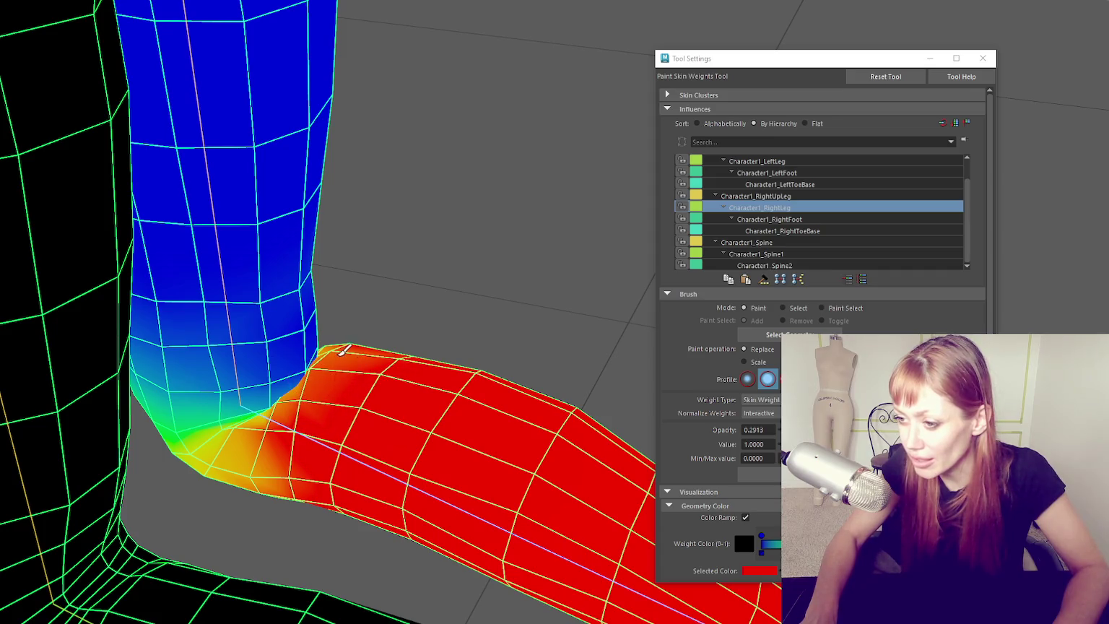
drag(340, 353, 406, 356)
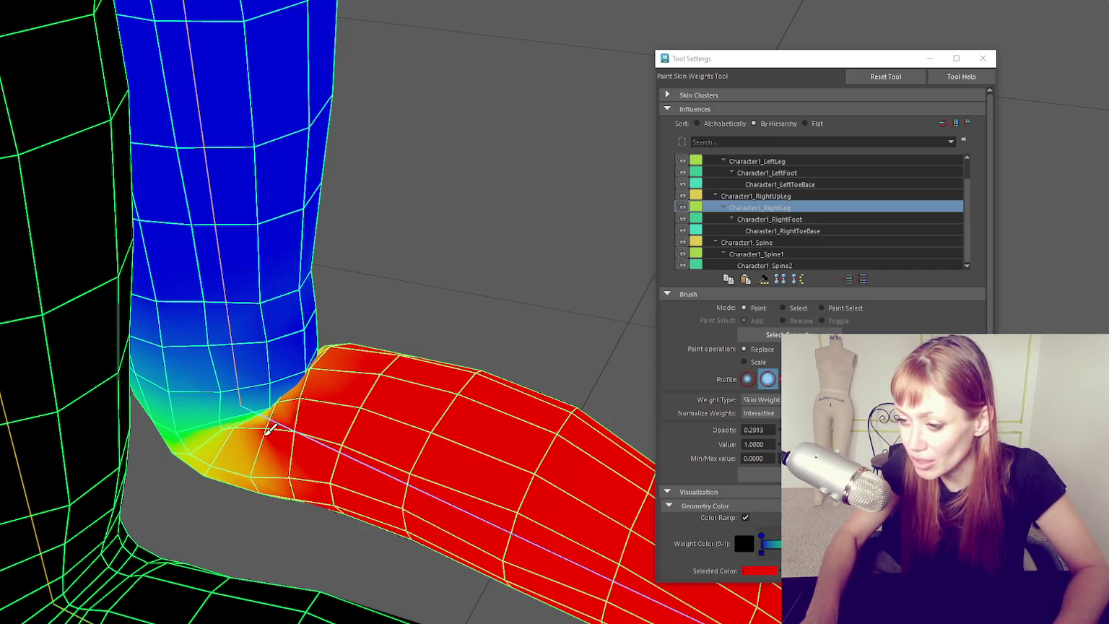
drag(280, 468, 238, 465)
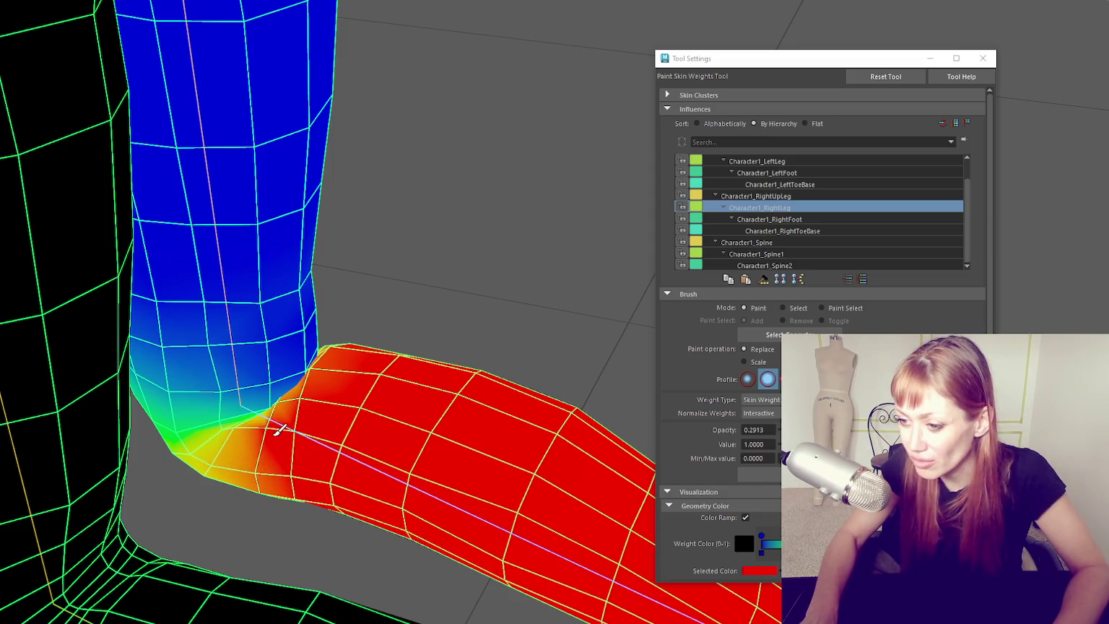
drag(277, 420, 306, 331)
drag(389, 282, 265, 290)
drag(421, 280, 168, 279)
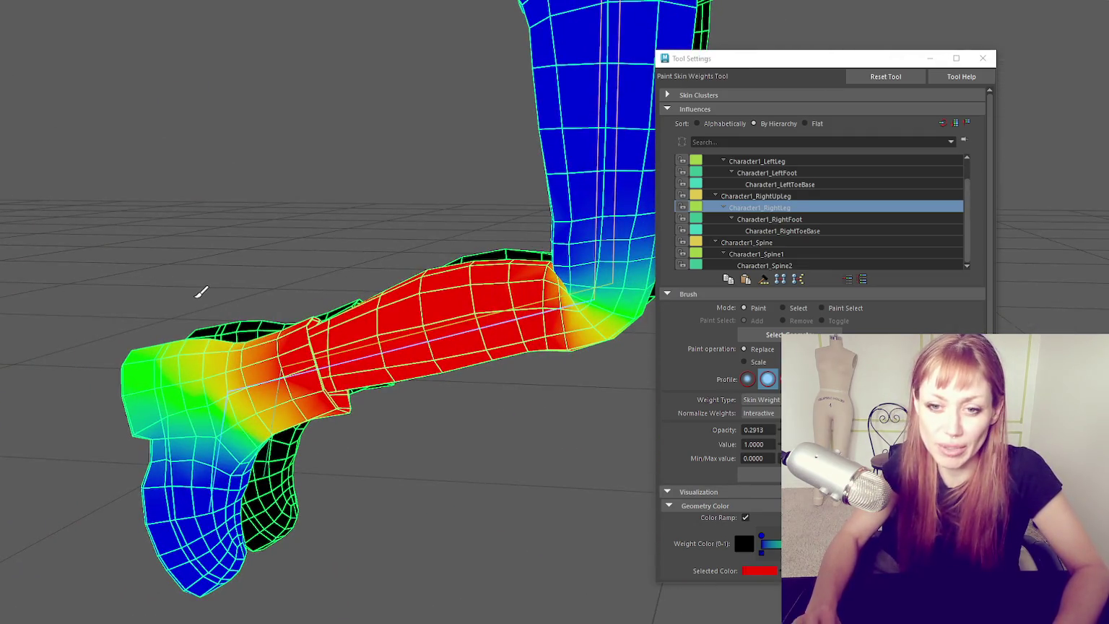
scroll(up, 3)
- Bend the right lower leg at the knee joint using 15-degree rotation snapping
key(q)
click(369, 351)
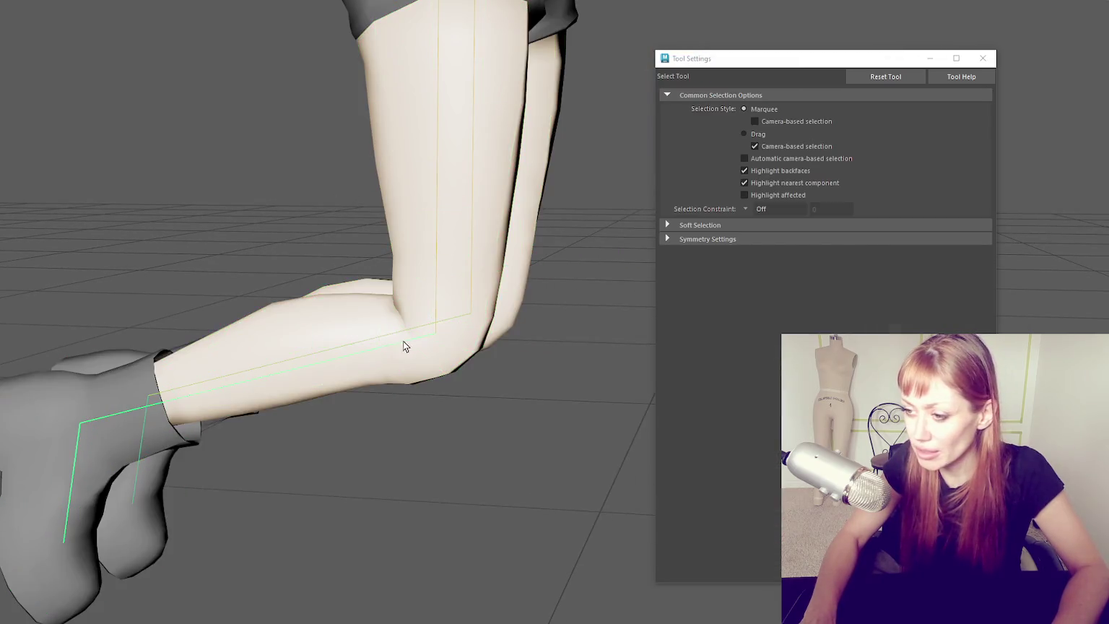
key(e)
key(j)
drag(538, 409, 480, 267)
key(q)
key(e)
- Reopen Paint Skin Weights on the leg mesh and make Character1_RightUpLeg the painted influence
right_click(415, 158)
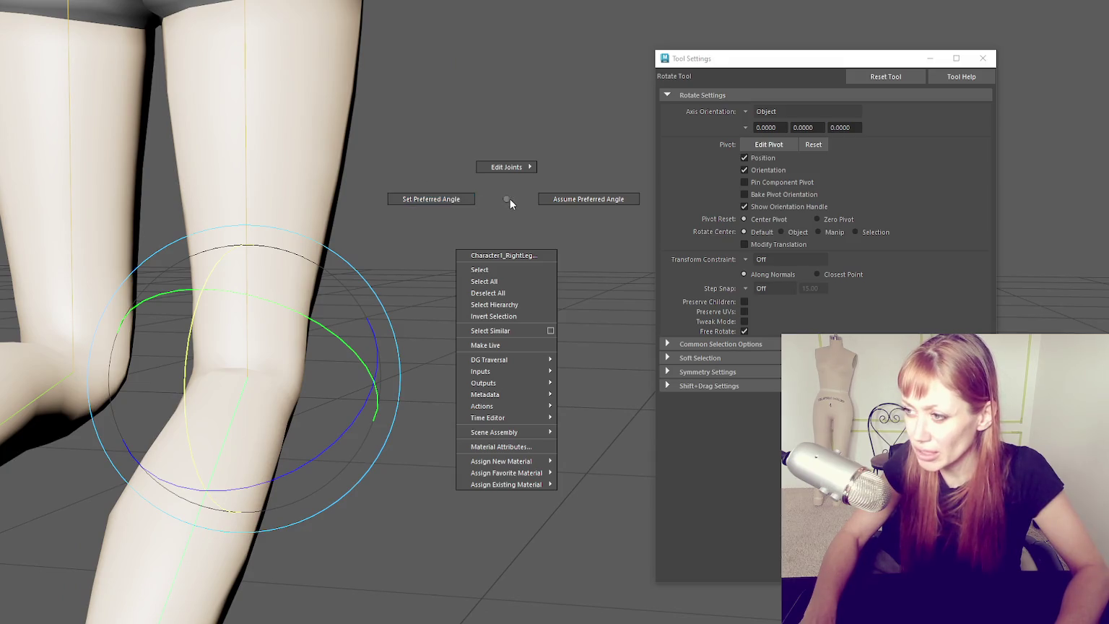
key(q)
right_click(455, 184)
click(400, 167)
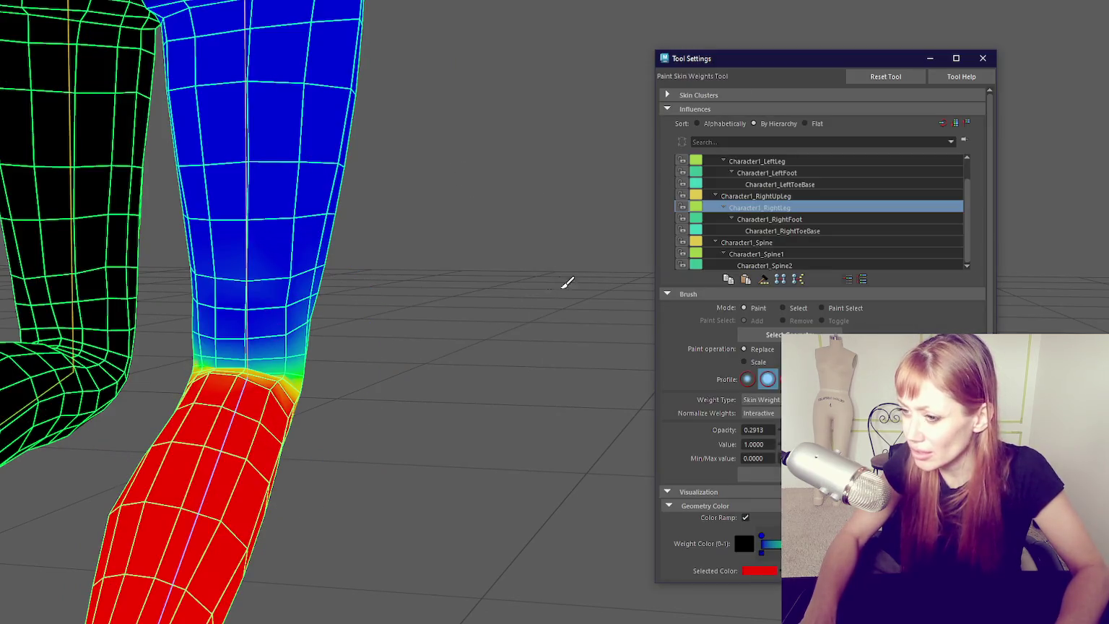
drag(433, 296, 267, 469)
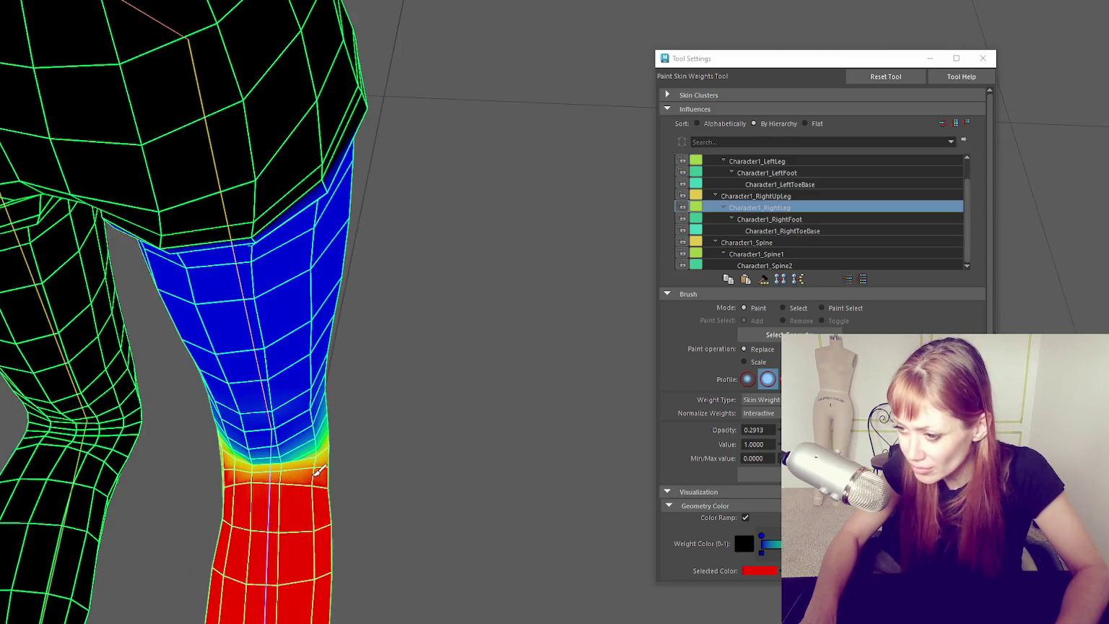
drag(426, 433, 480, 294)
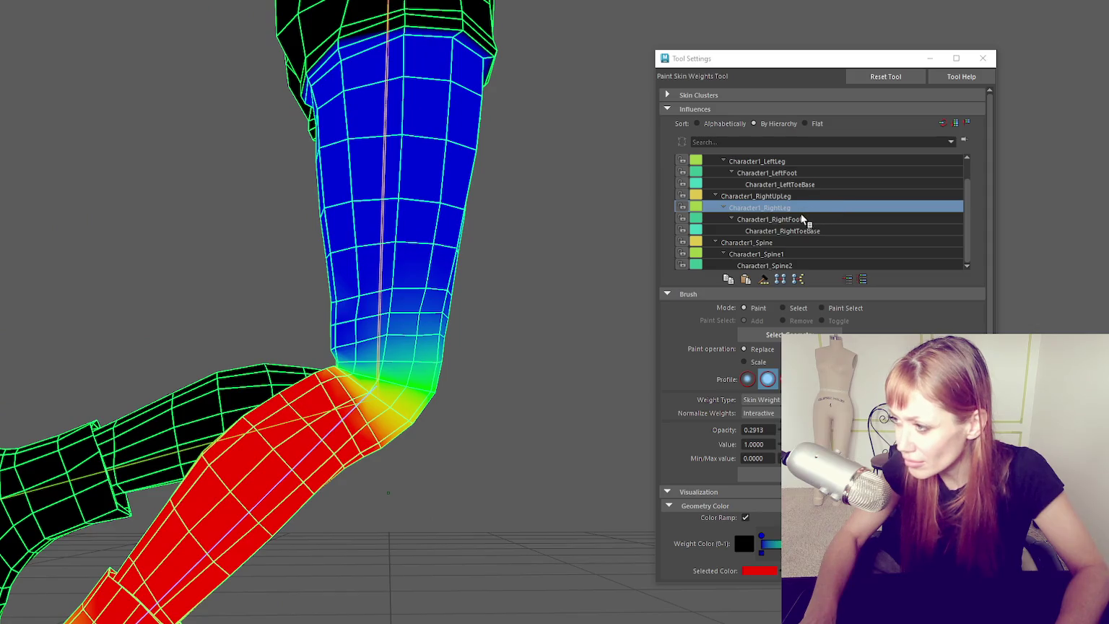
click(751, 197)
drag(394, 329, 246, 342)
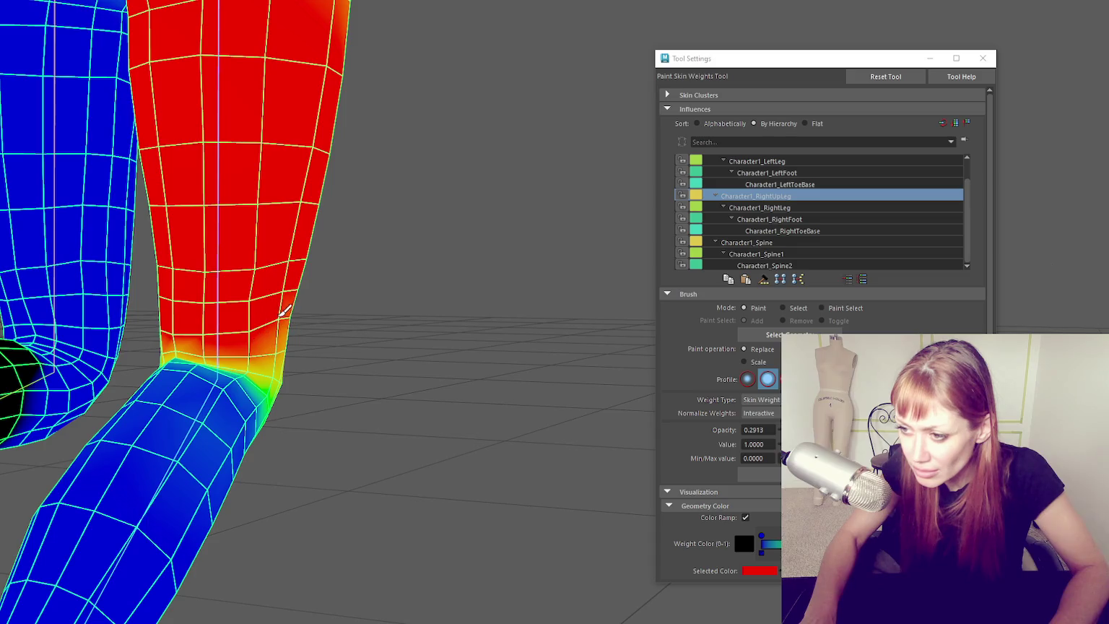
- Swing the right lower leg up again by rotating the knee joint with 15-degree snapping
drag(394, 281, 402, 266)
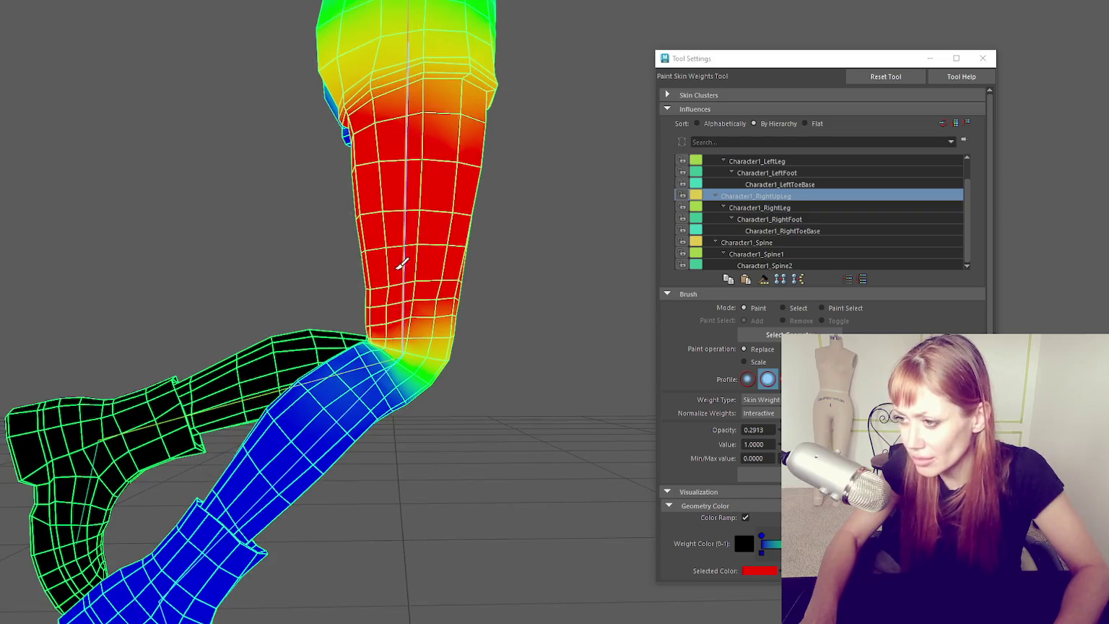
drag(388, 306, 402, 364)
key(q)
click(402, 365)
key(e)
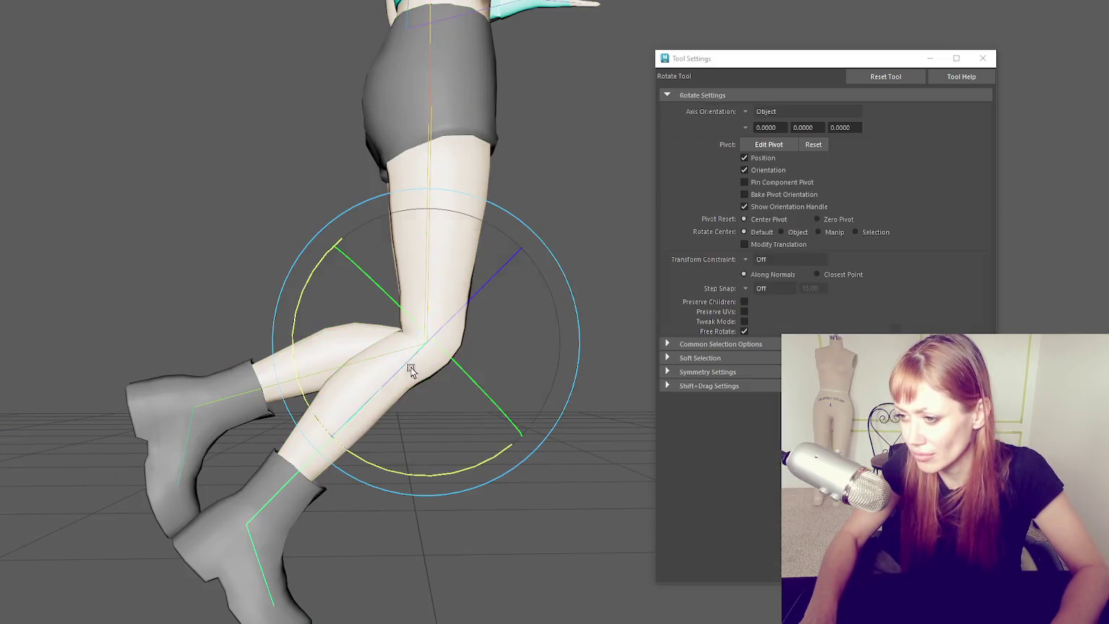
key(j)
drag(458, 463, 420, 359)
drag(538, 264, 344, 371)
- Reopen Paint Skin Weights and paint the thigh weight toward the knee at 0.1456 opacity
key(q)
click(342, 261)
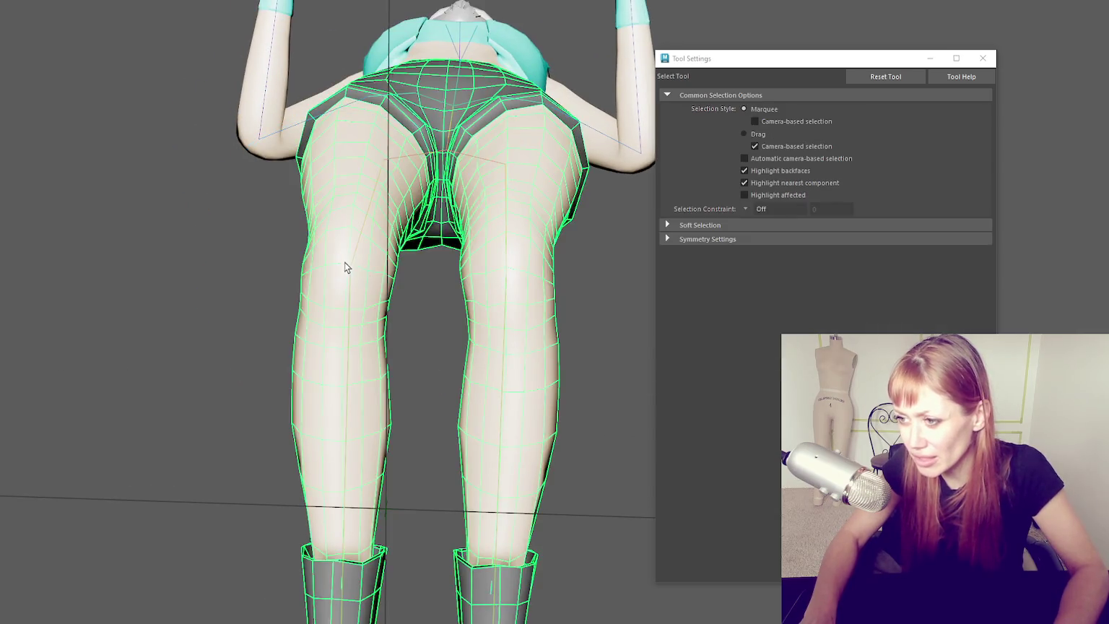
right_click(168, 193)
click(109, 185)
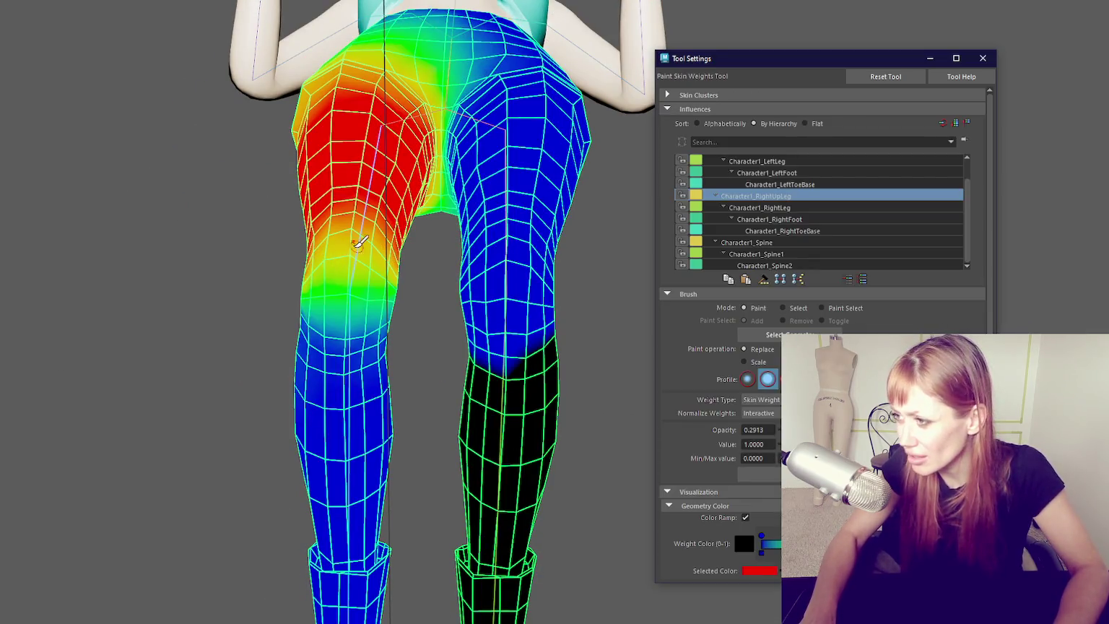
drag(347, 229, 354, 270)
click(830, 430)
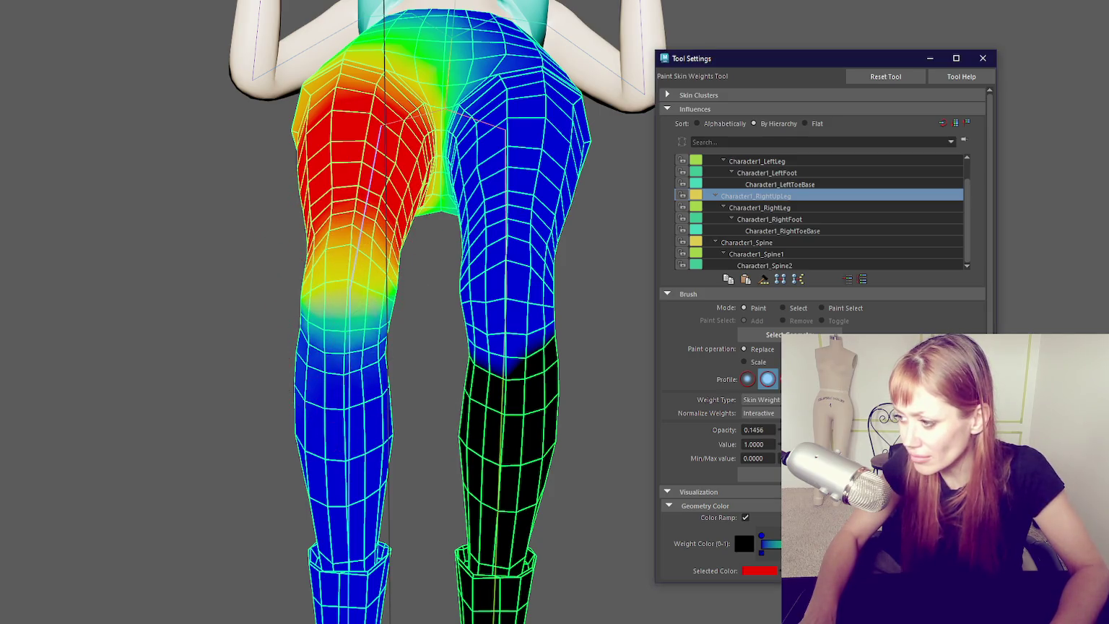
drag(455, 322, 455, 329)
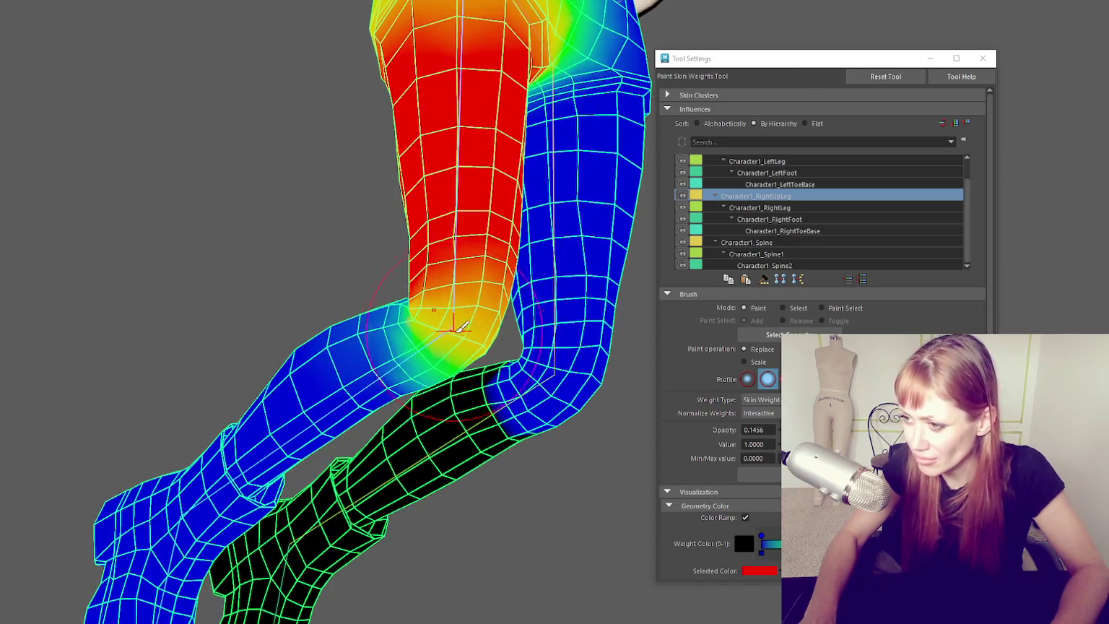
drag(548, 336, 445, 253)
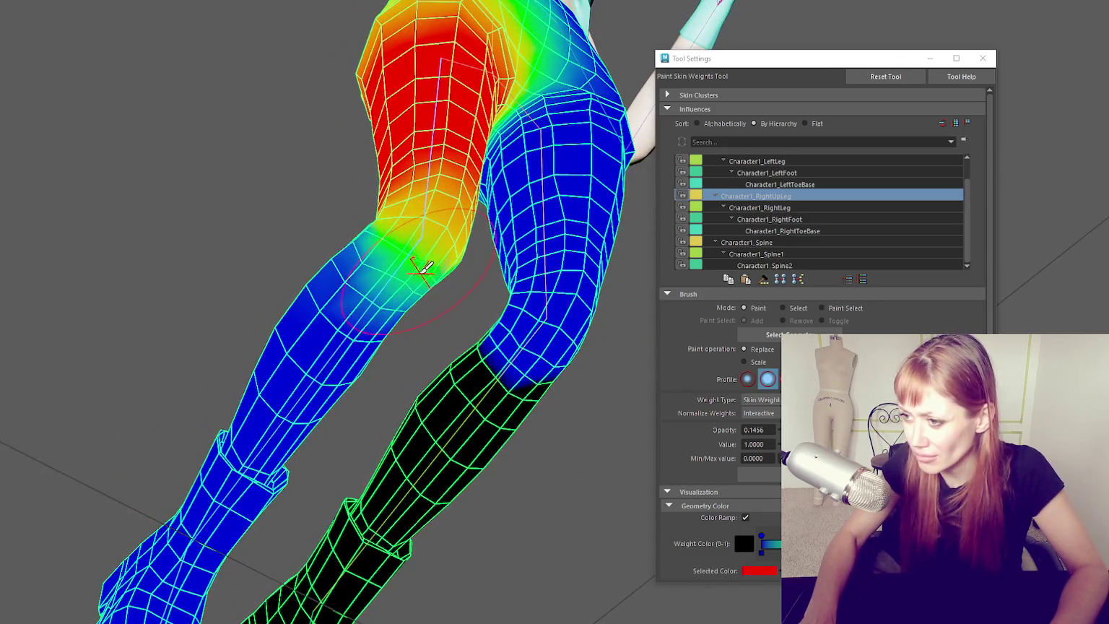
drag(441, 186, 354, 361)
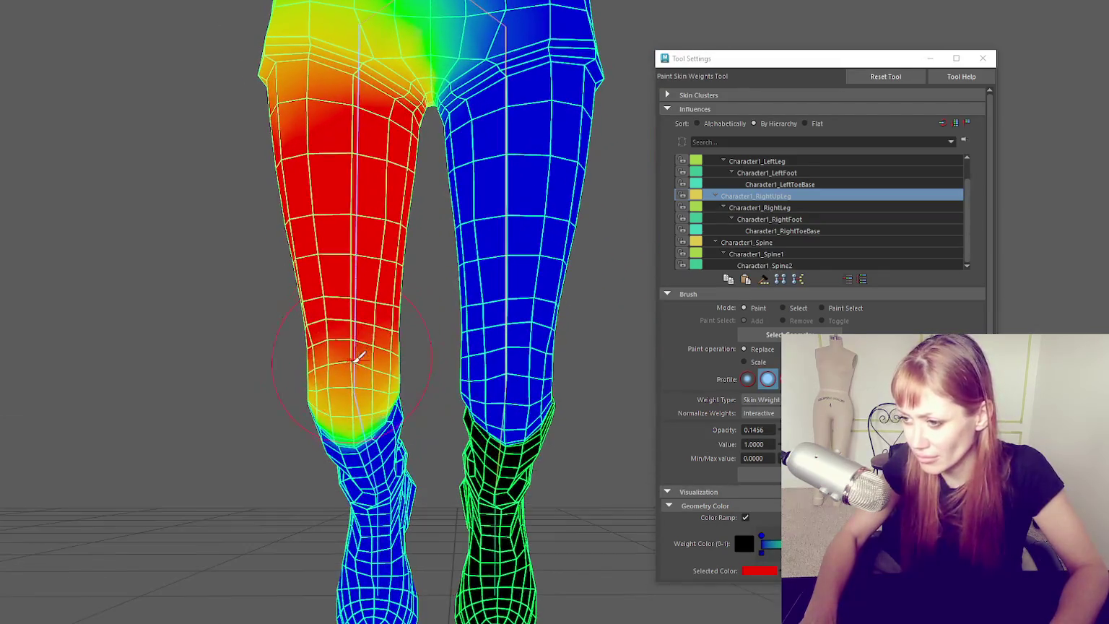
drag(477, 370, 495, 322)
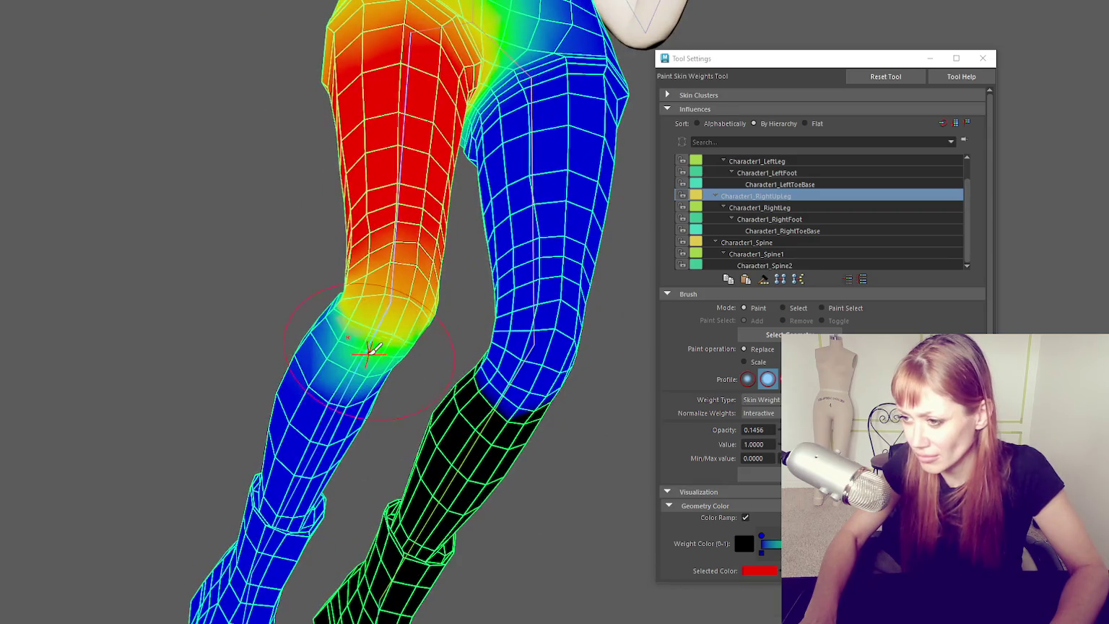
key(b)
drag(384, 332, 350, 291)
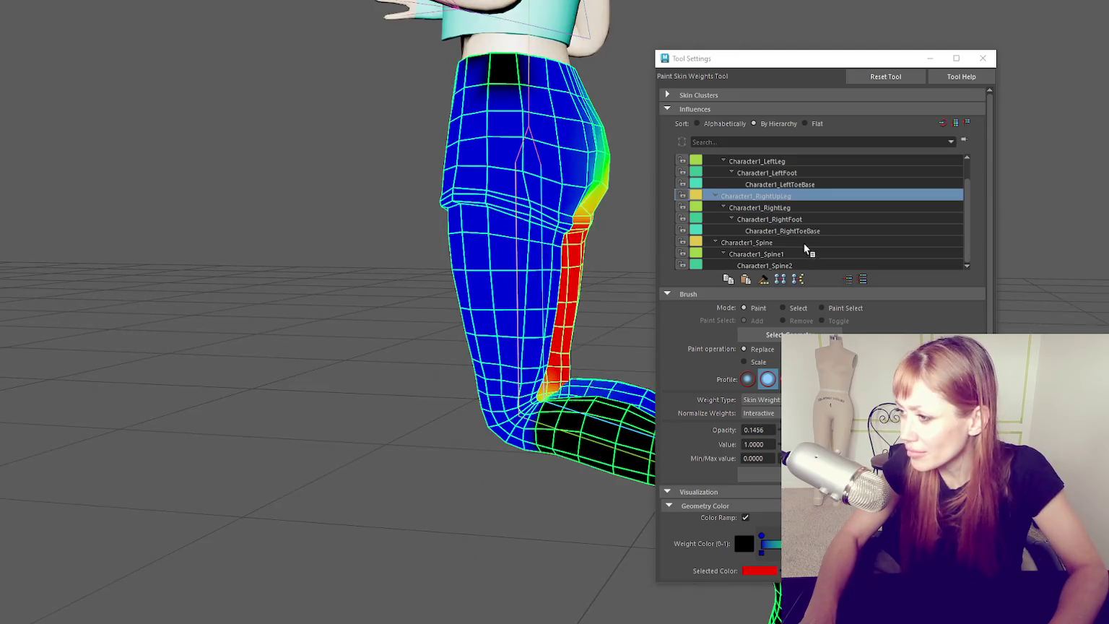
- Make Character1_LeftLeg the influence being painted
scroll(up, 3)
scroll(down, 3)
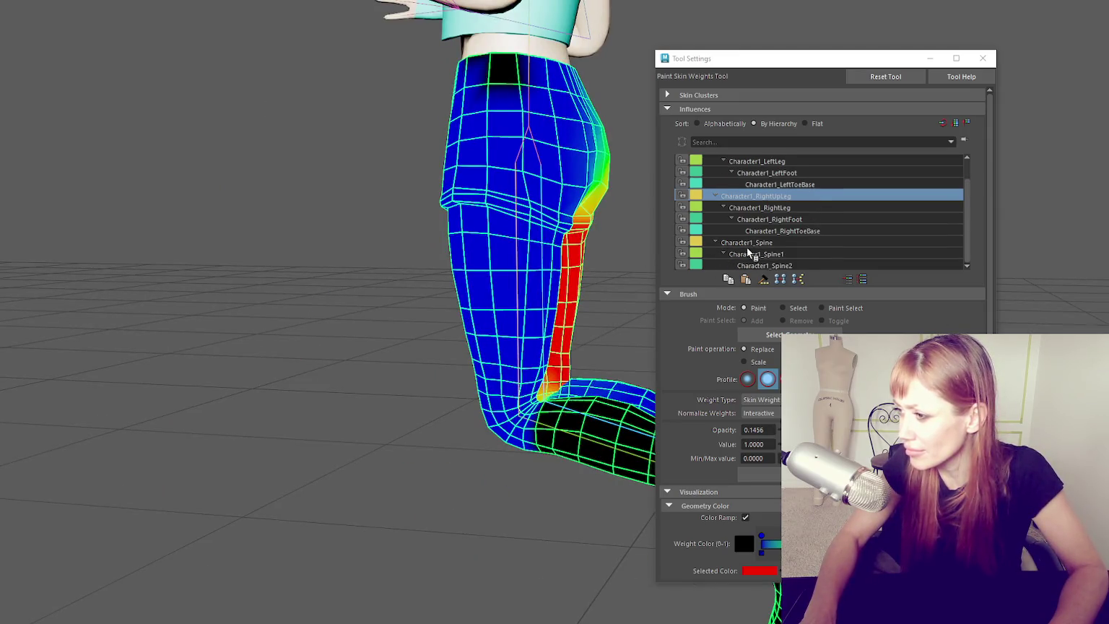
scroll(up, 3)
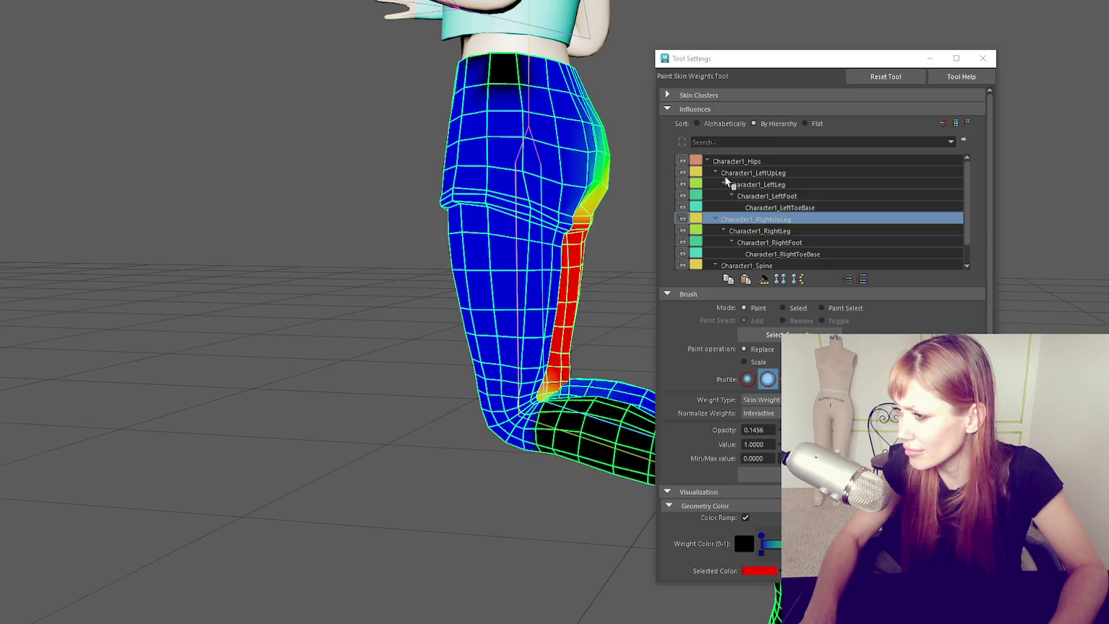
click(739, 185)
- At 1.0 opacity, paint Character1_LeftLeg weights around the left knee, then select Character1_LeftUpLeg
drag(574, 249, 383, 245)
drag(413, 178, 322, 292)
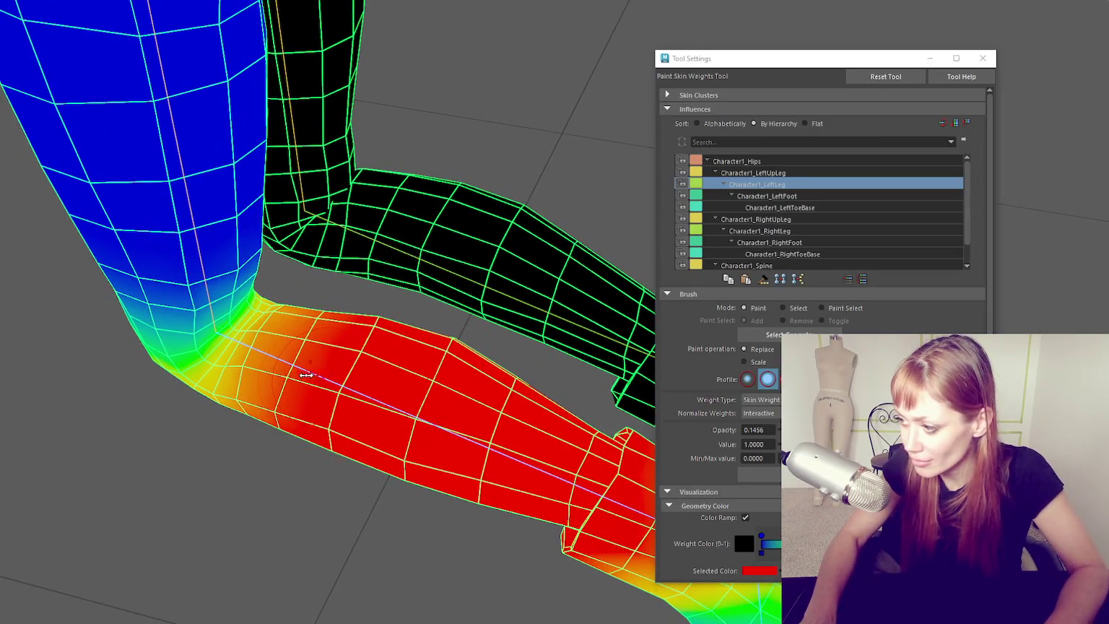
drag(633, 409, 298, 333)
drag(241, 383, 376, 236)
scroll(up, 3)
drag(480, 348, 475, 428)
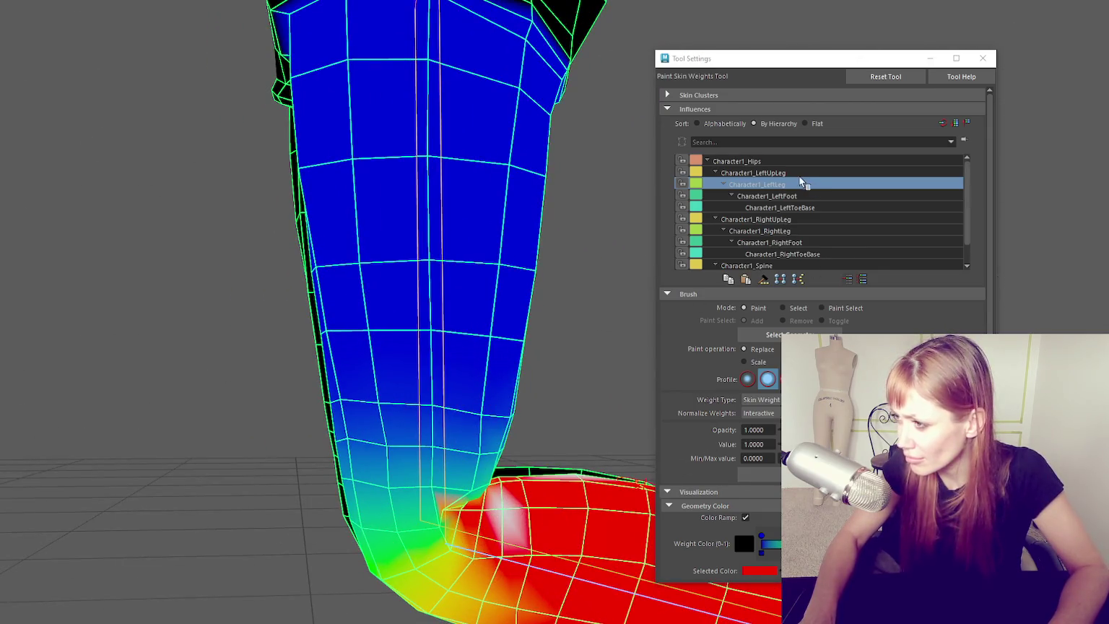
click(798, 174)
drag(478, 462, 538, 442)
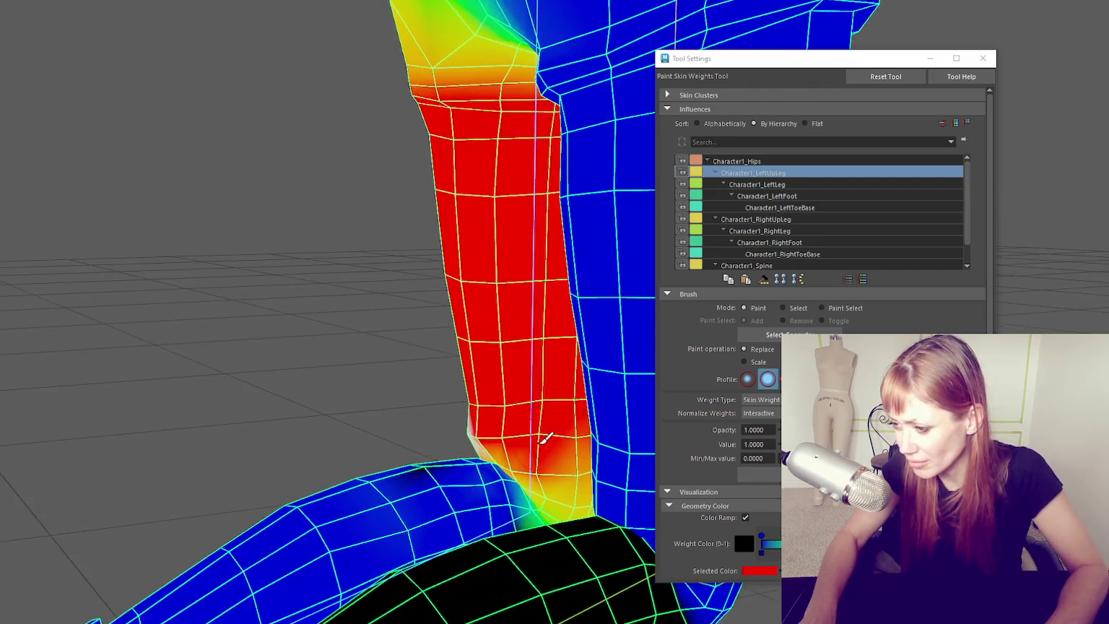
- Lower the brush opacity to 0.2524 and blend LeftUpLeg weight into the left knee
drag(563, 499, 476, 430)
drag(379, 465, 570, 442)
drag(778, 430, 618, 483)
drag(556, 502, 531, 427)
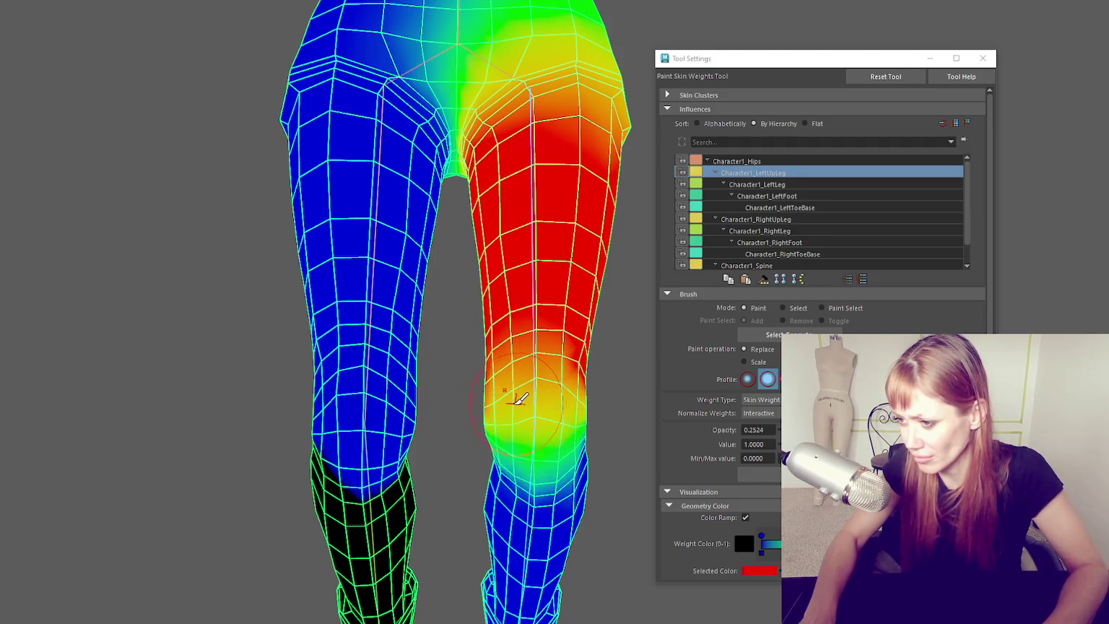
drag(558, 421, 521, 427)
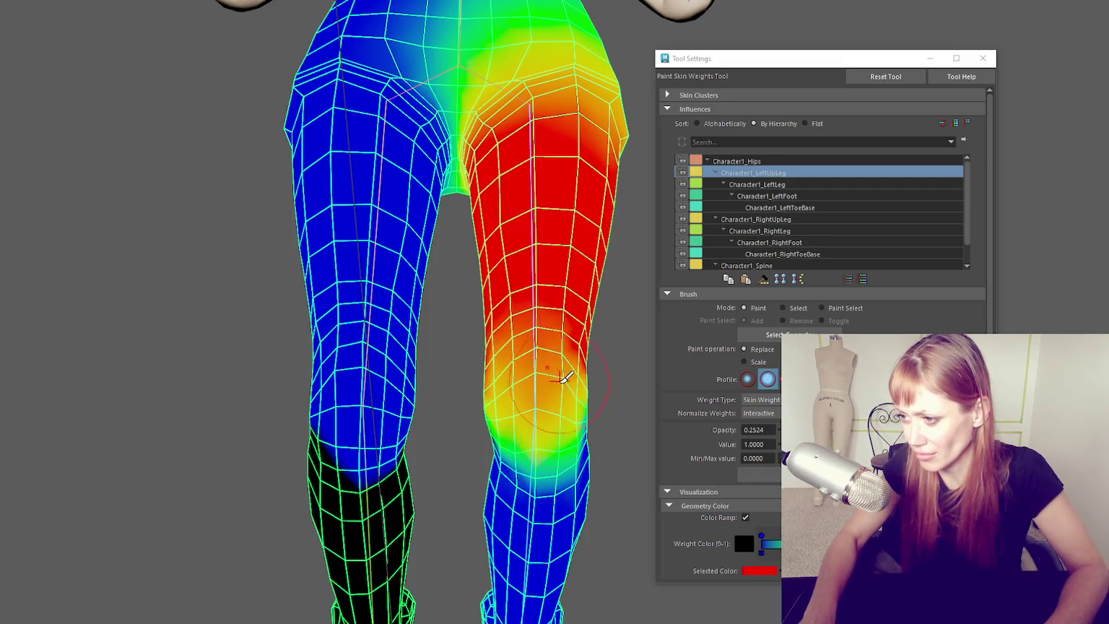
drag(537, 368, 546, 382)
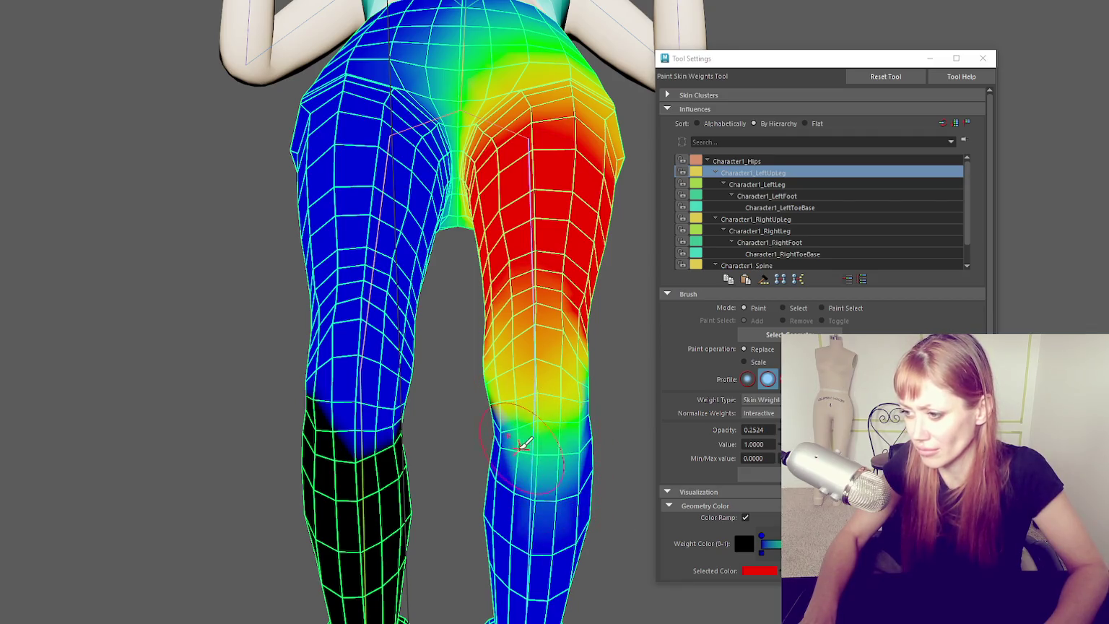
drag(620, 452, 582, 447)
- Bend the left knee joint with the Rotate tool to test the weights
key(w)
click(523, 482)
drag(542, 480, 601, 484)
key(e)
drag(535, 359, 529, 278)
key(q)
- Return to weight painting on the leg mesh and show Character1_LeftLeg's weights
click(396, 330)
right_click(192, 267)
drag(455, 382, 361, 383)
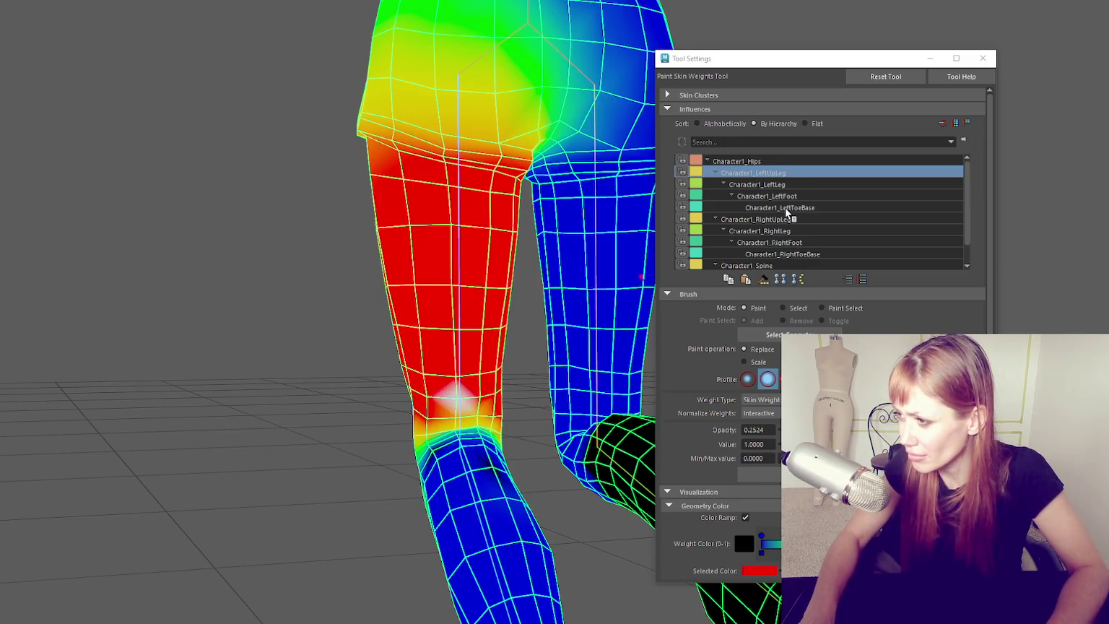
click(785, 185)
drag(448, 433, 466, 491)
scroll(up, 3)
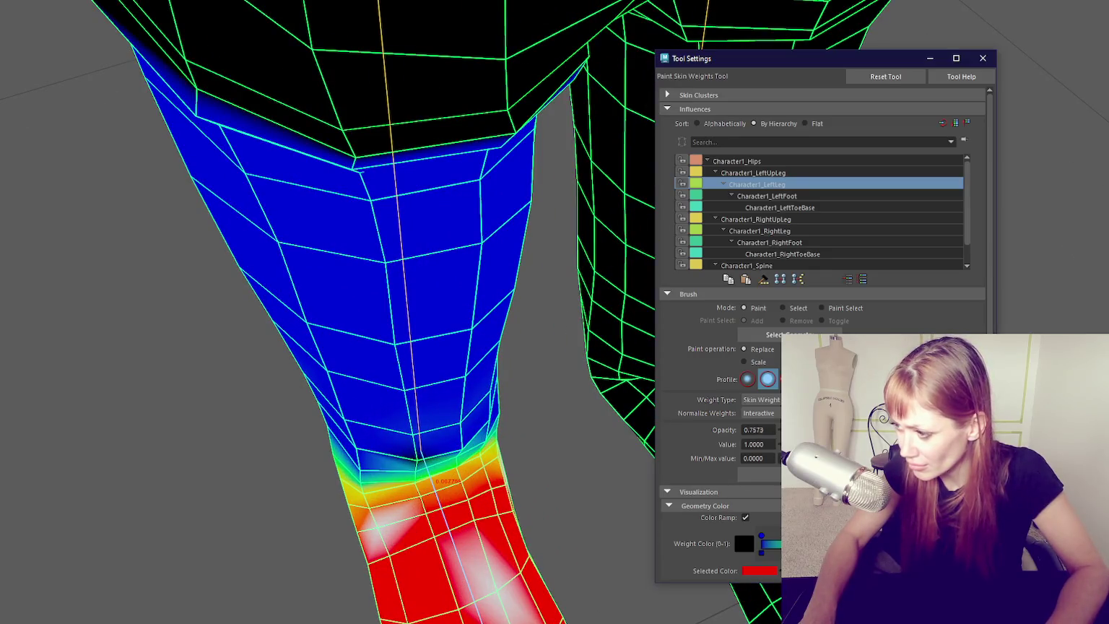
- Paint LeftLeg and LeftUpLeg weights alternately around the left knee
click(473, 478)
drag(473, 479, 857, 243)
click(753, 172)
drag(384, 508, 397, 514)
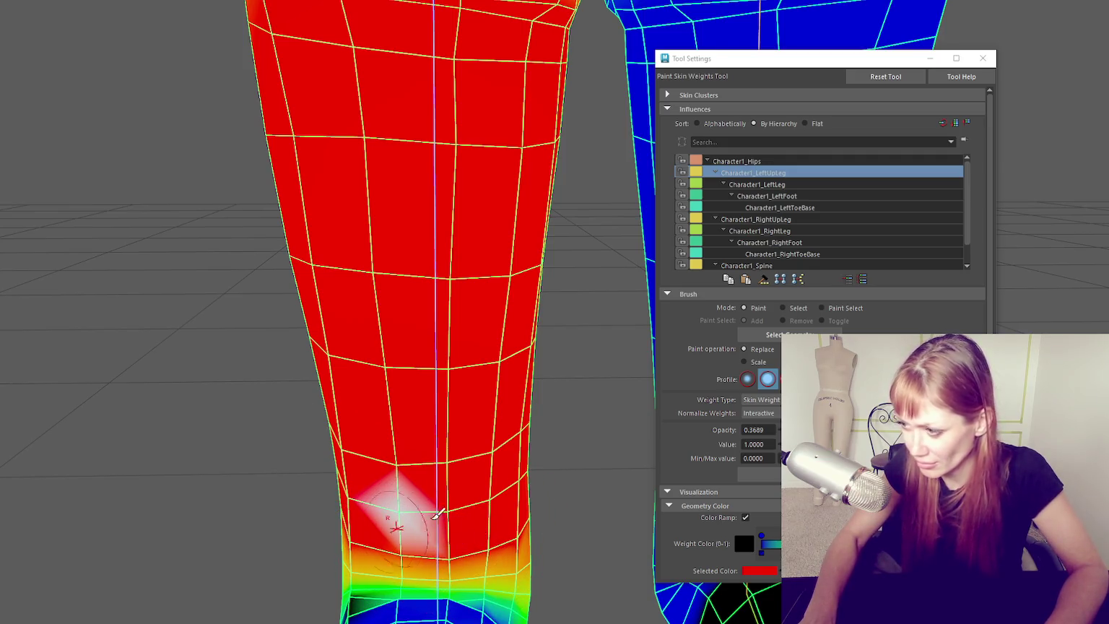
click(758, 184)
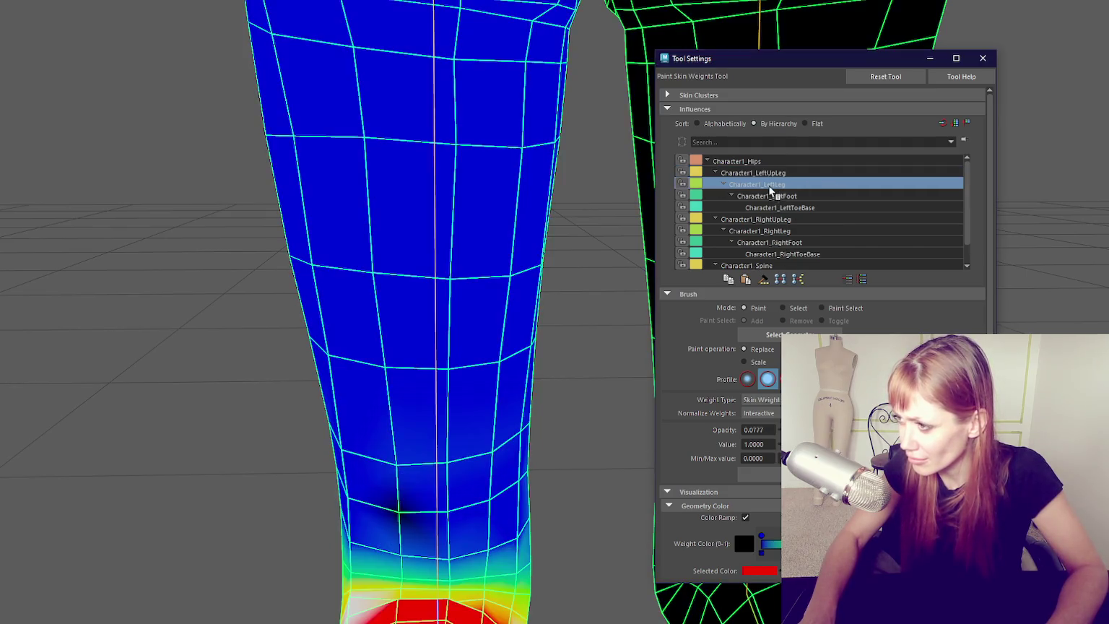
drag(445, 453, 354, 424)
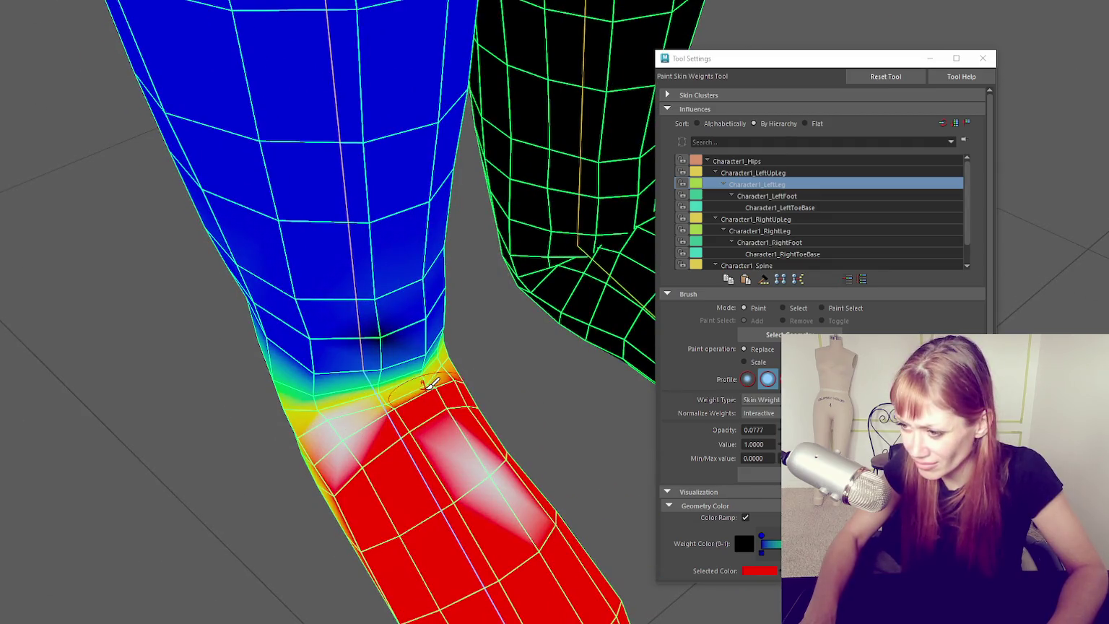
- Blend the knee seam while varying brush opacity between about 0.32, 0.1 and 0.36
drag(397, 389, 442, 378)
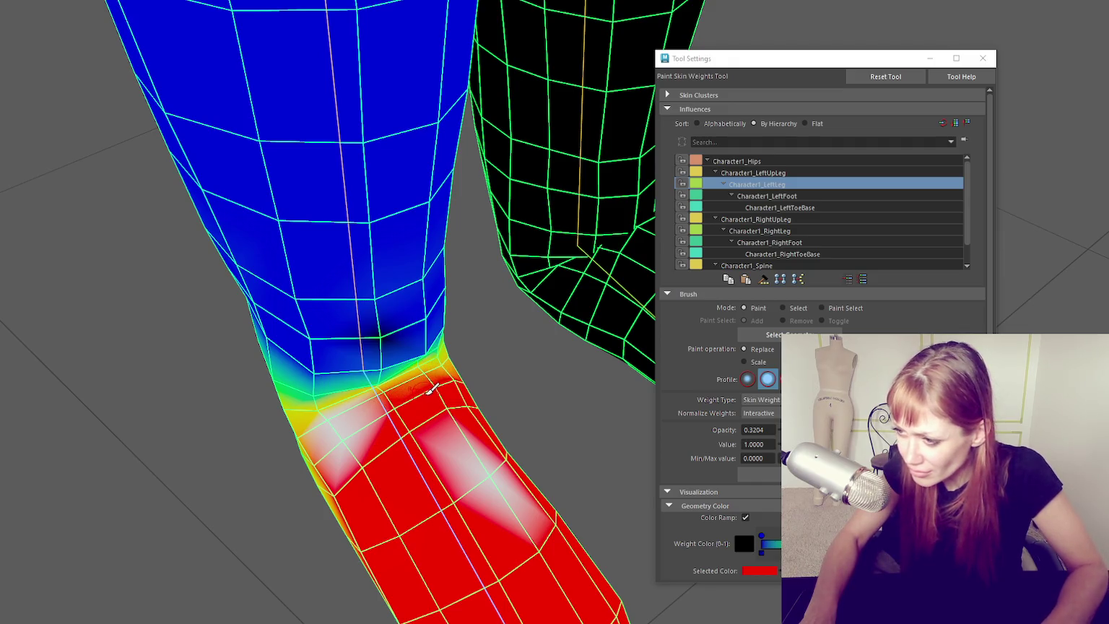
drag(431, 376, 427, 384)
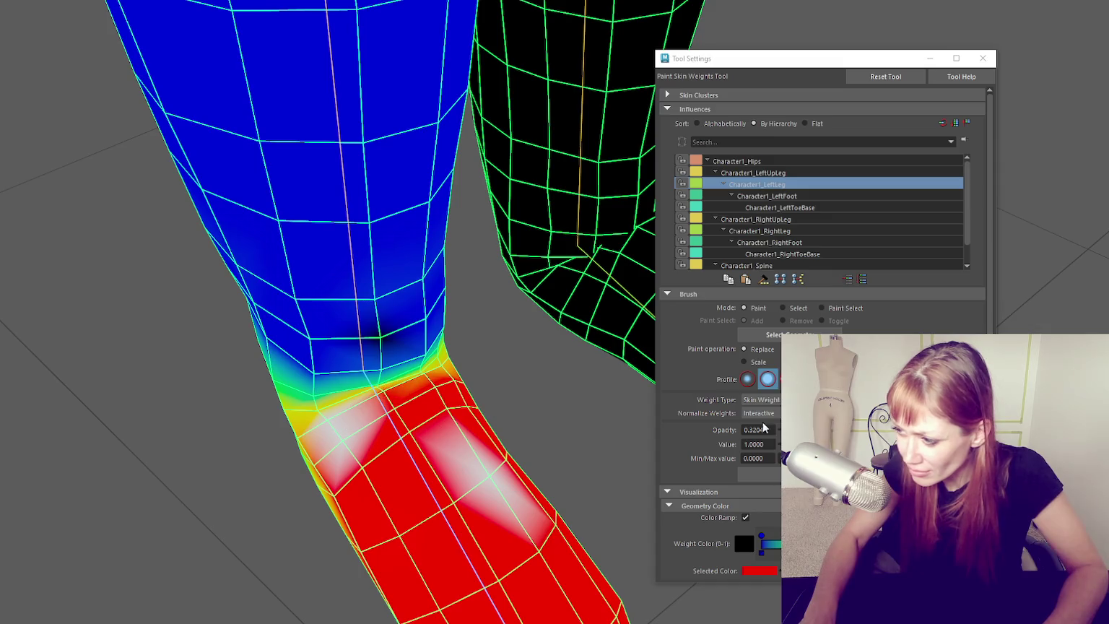
drag(847, 429, 803, 430)
drag(347, 377, 553, 377)
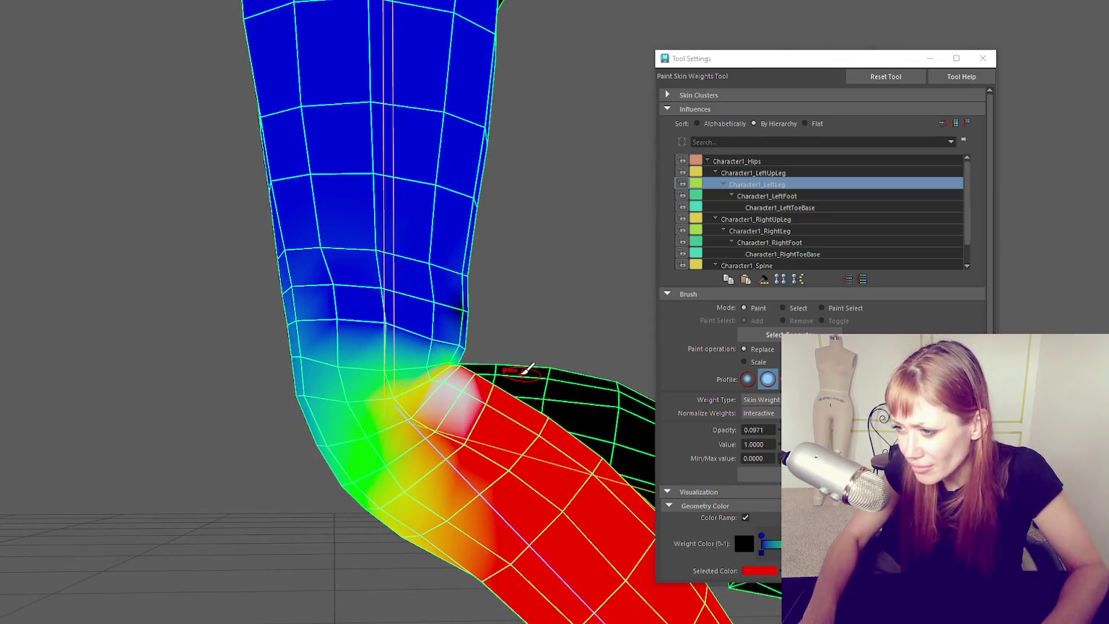
key(Up)
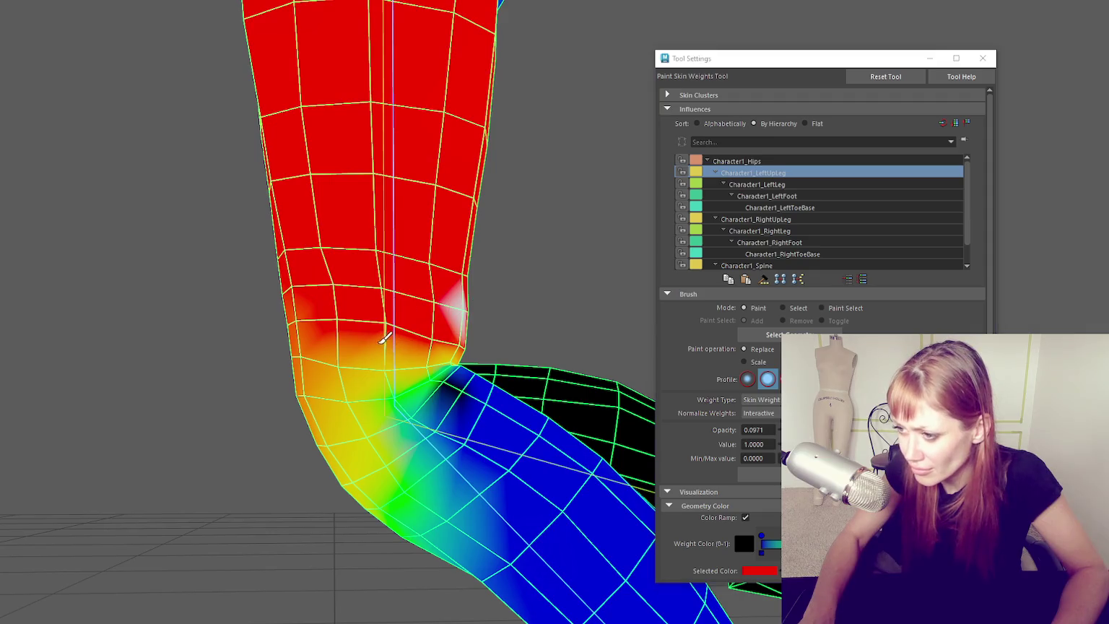
drag(397, 342, 409, 393)
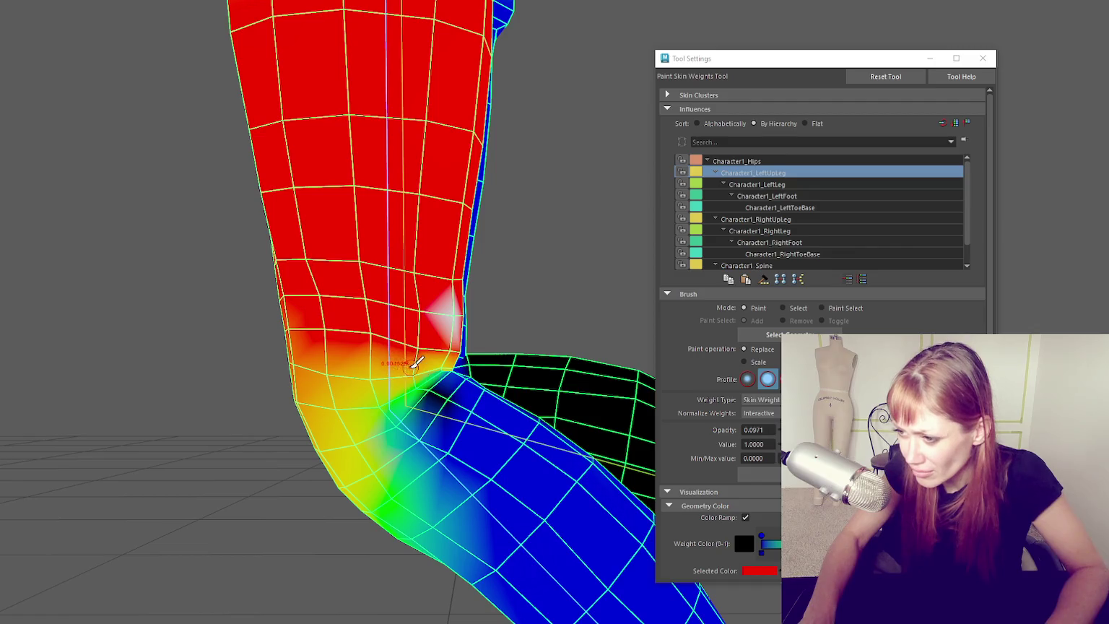
drag(451, 377, 417, 376)
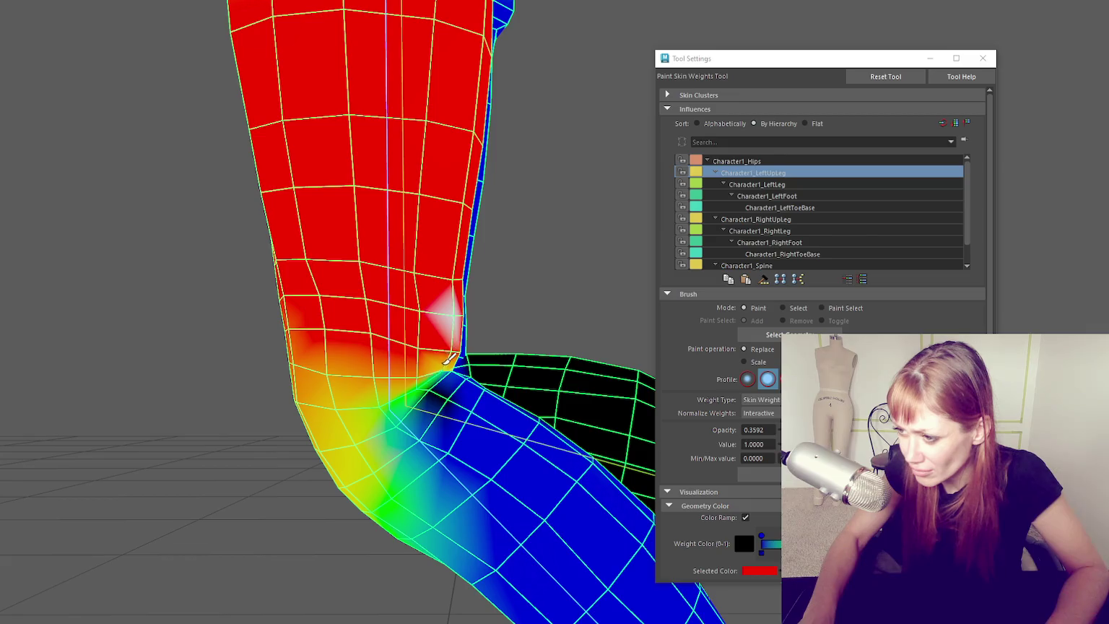
drag(449, 362, 626, 322)
- Rotate the left knee joint back straight, snapping in 15-degree steps
key(e)
click(518, 402)
drag(519, 402, 435, 508)
key(j)
drag(546, 348, 206, 270)
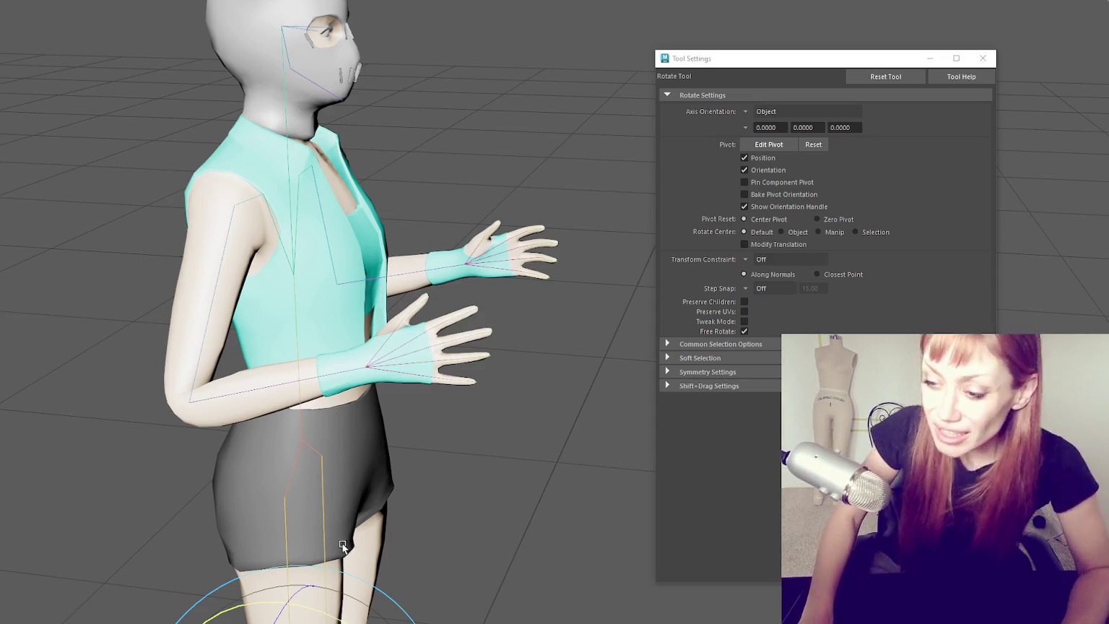
- Select the character's body mesh and reopen Paint Skin Weights (Ctrl+Alt+W) facing the left arm
scroll(up, 3)
scroll(down, 3)
drag(325, 434, 415, 235)
key(q)
click(405, 246)
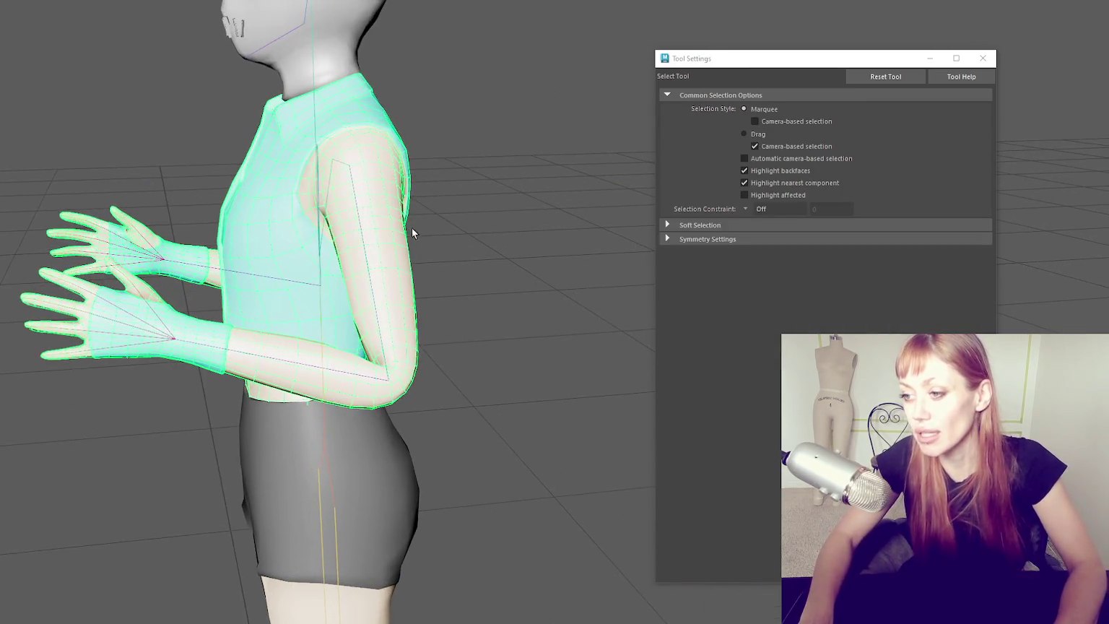
scroll(up, 3)
drag(329, 218, 555, 137)
scroll(up, 3)
key(ctrl+alt+w)
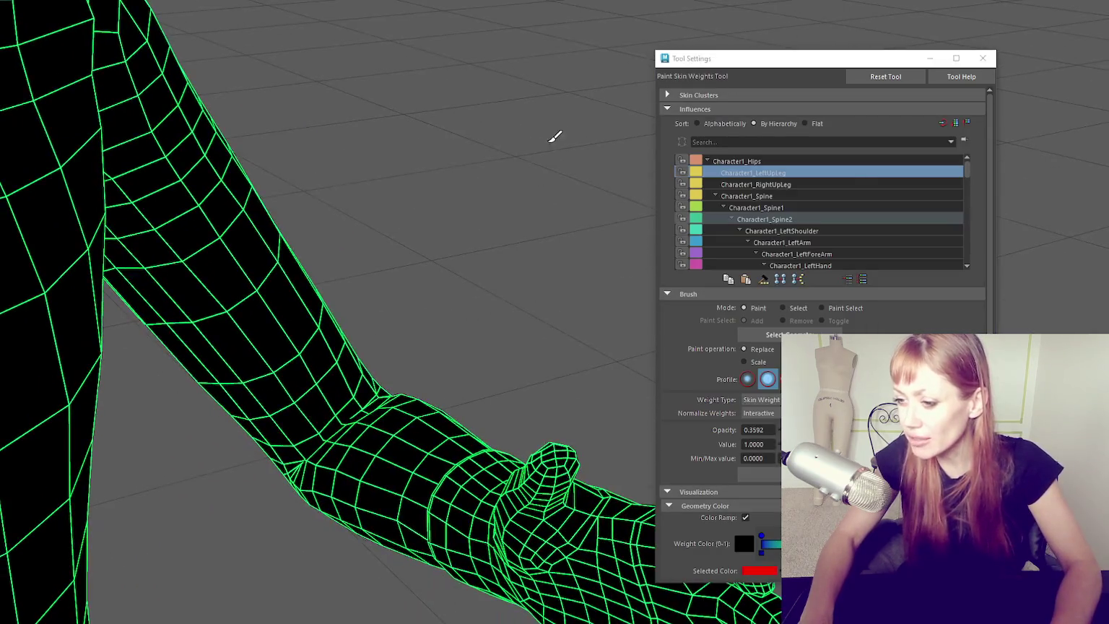
- Expand Spine1 in the influence list and settle on Character1_LeftArm after comparing nearby joints
drag(533, 248, 460, 197)
scroll(up, 3)
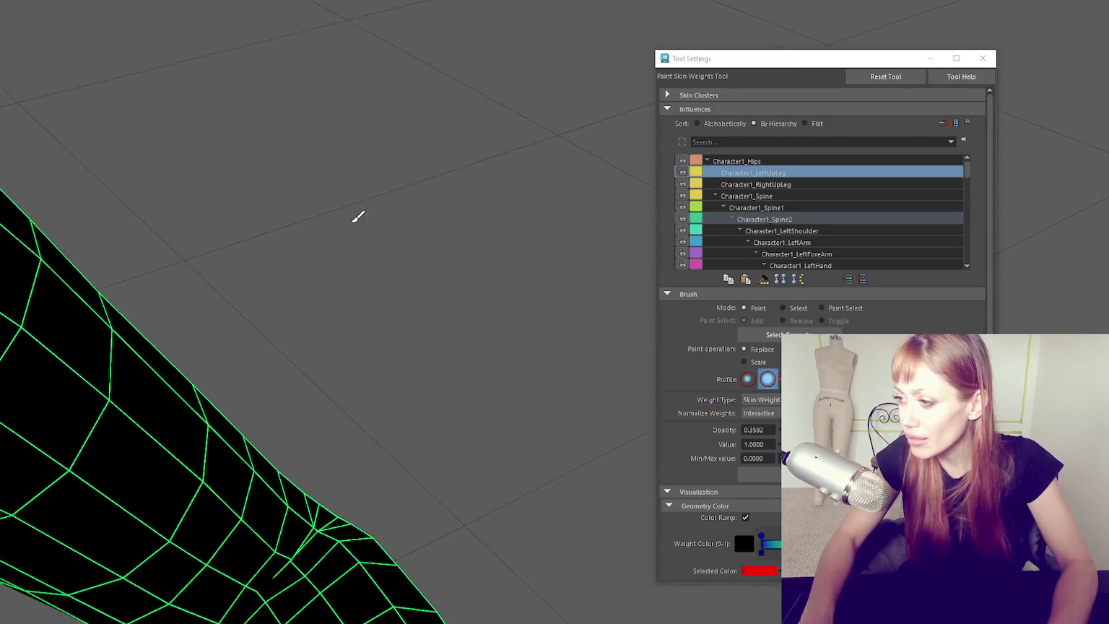
drag(381, 203, 380, 298)
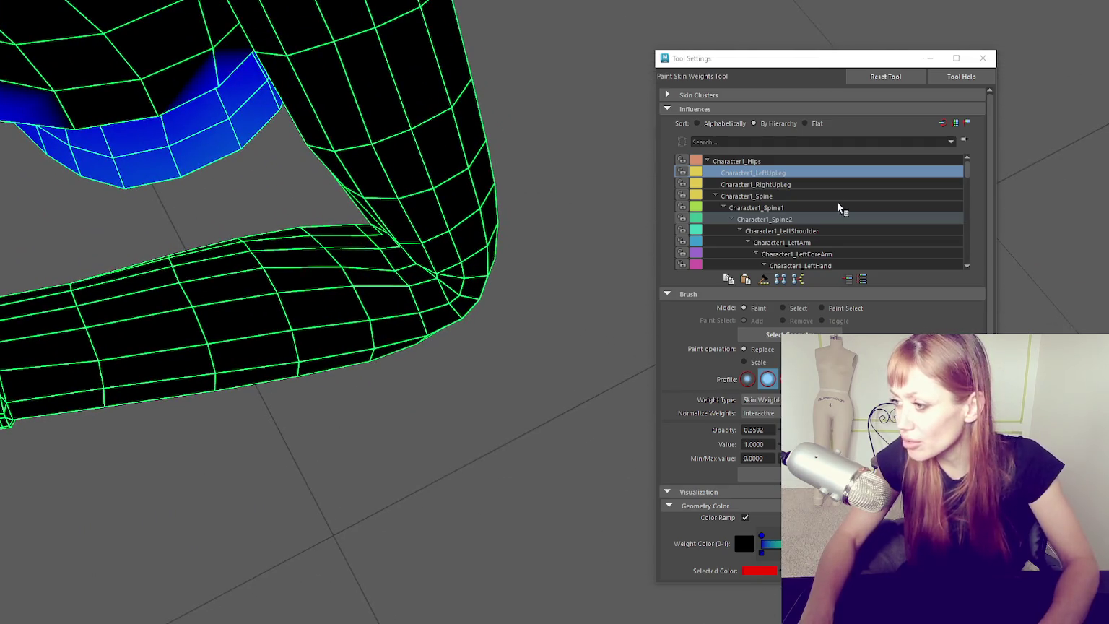
click(715, 195)
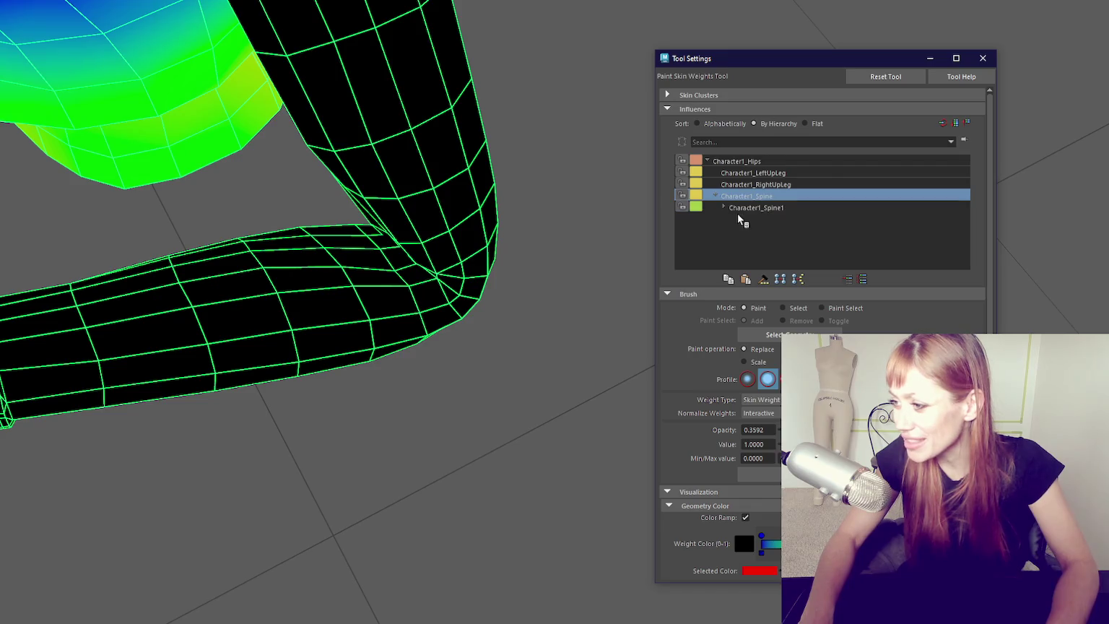
click(724, 207)
click(770, 241)
click(782, 255)
click(788, 242)
click(787, 230)
click(786, 219)
click(785, 230)
click(789, 244)
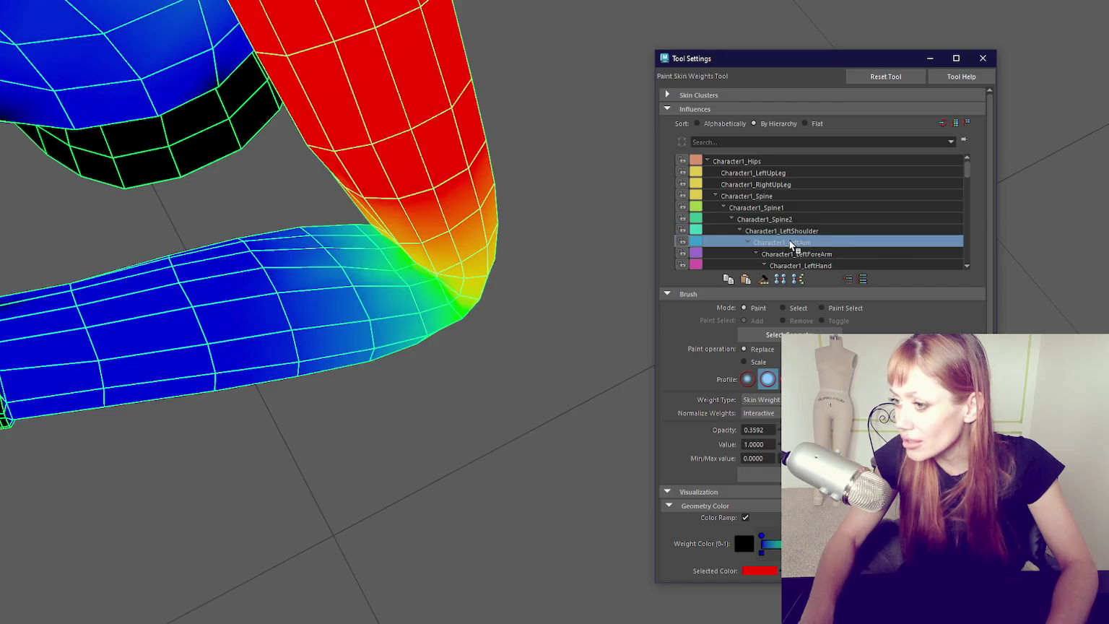
- Paint more Character1_LeftArm weight along the upper arm toward the elbow
drag(549, 256, 519, 255)
drag(574, 284, 528, 314)
drag(540, 351, 231, 258)
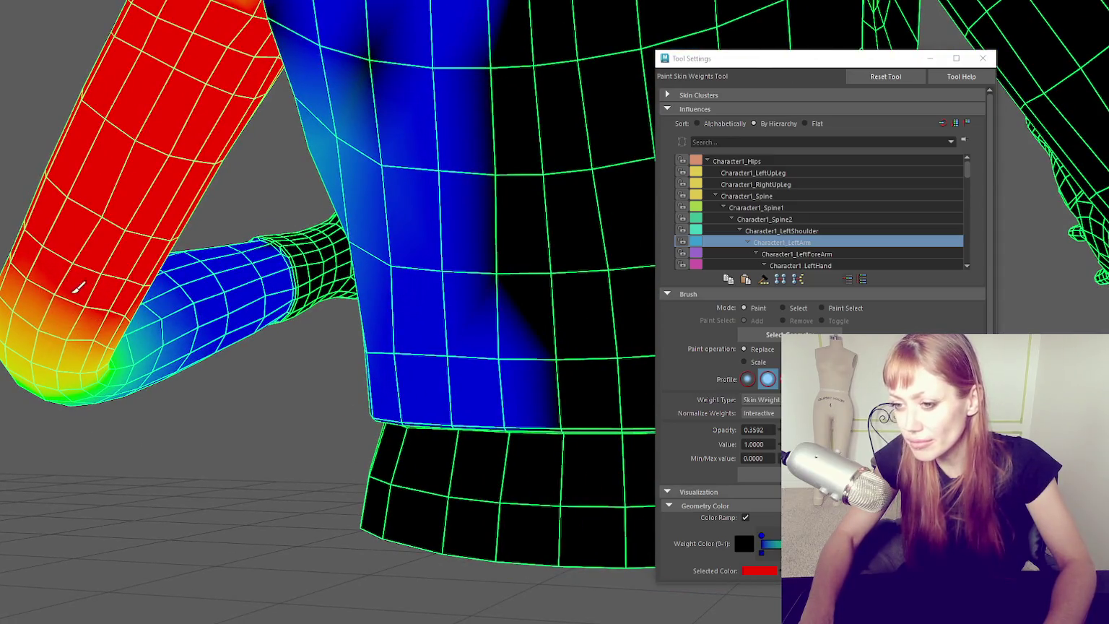
drag(40, 297, 216, 210)
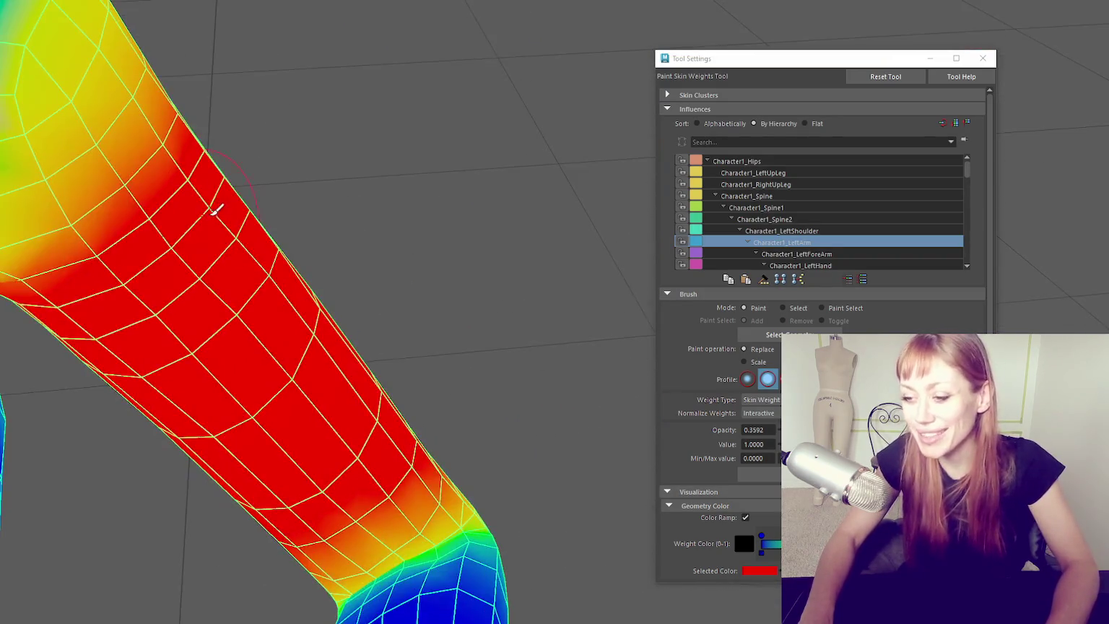
drag(347, 543, 233, 221)
- Resize the paint brush radius, then show Character1_LeftShoulder's weights
key(b)
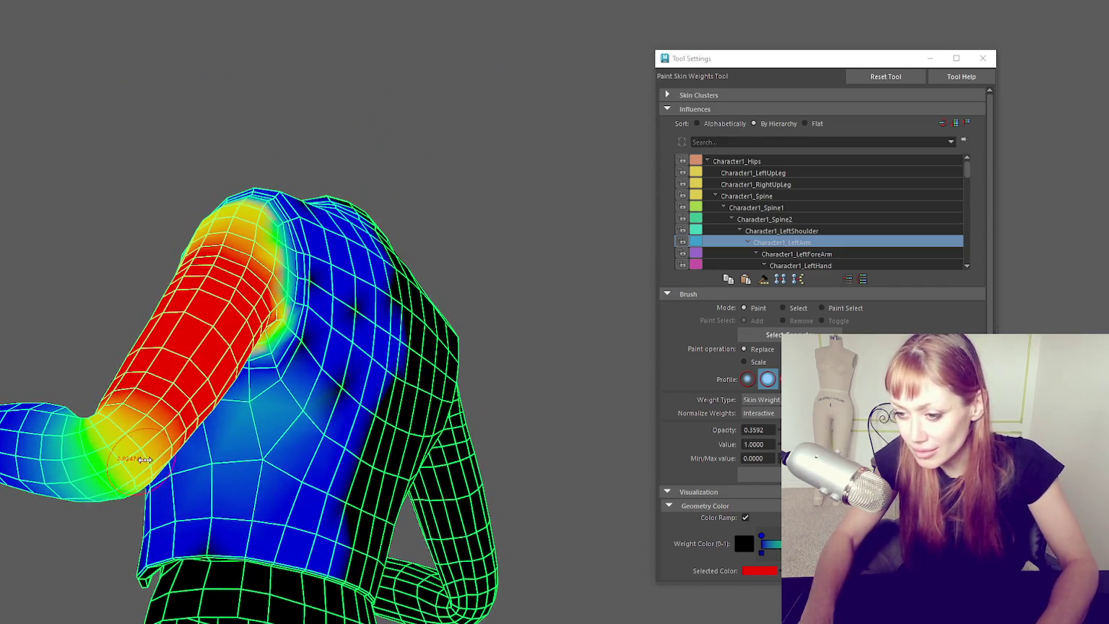
drag(165, 437, 268, 391)
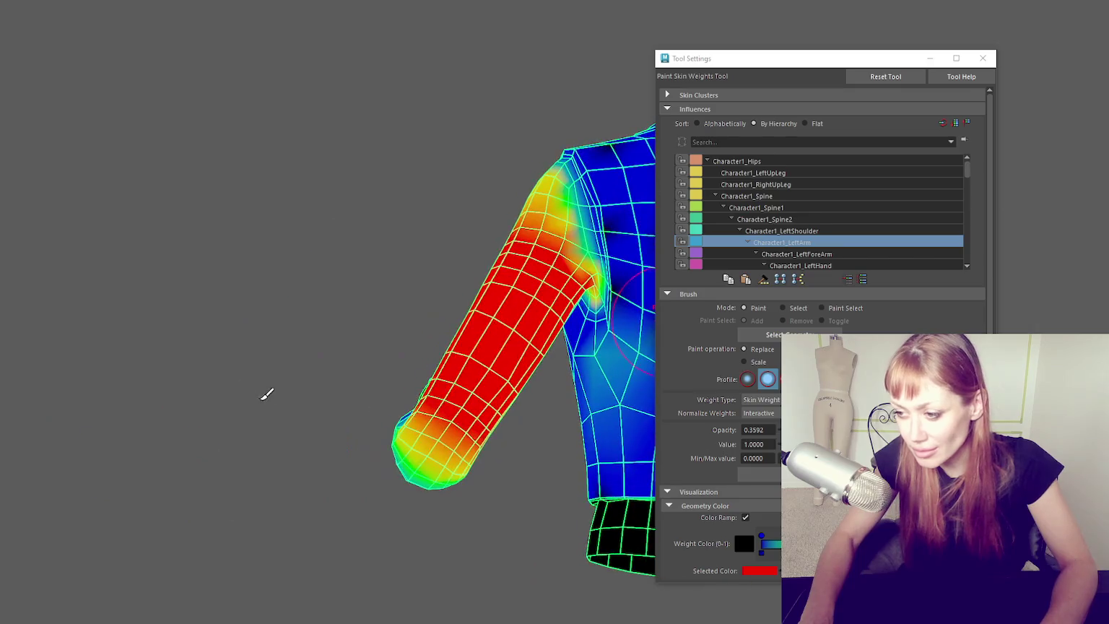
drag(383, 398, 215, 442)
key(b)
drag(87, 518, 61, 525)
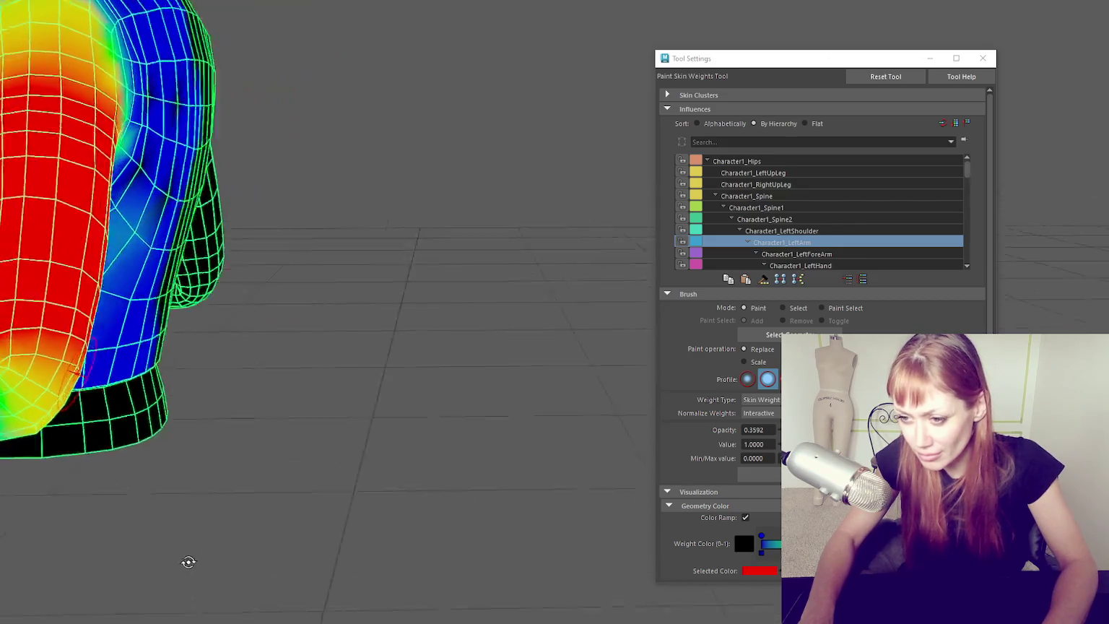
drag(22, 521, 280, 525)
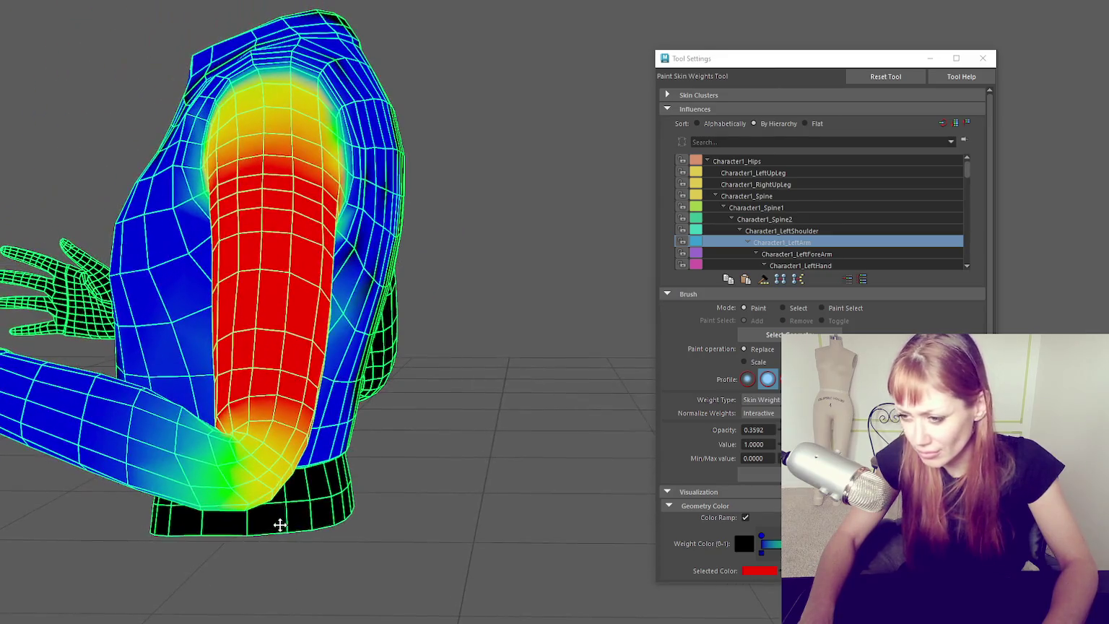
click(828, 232)
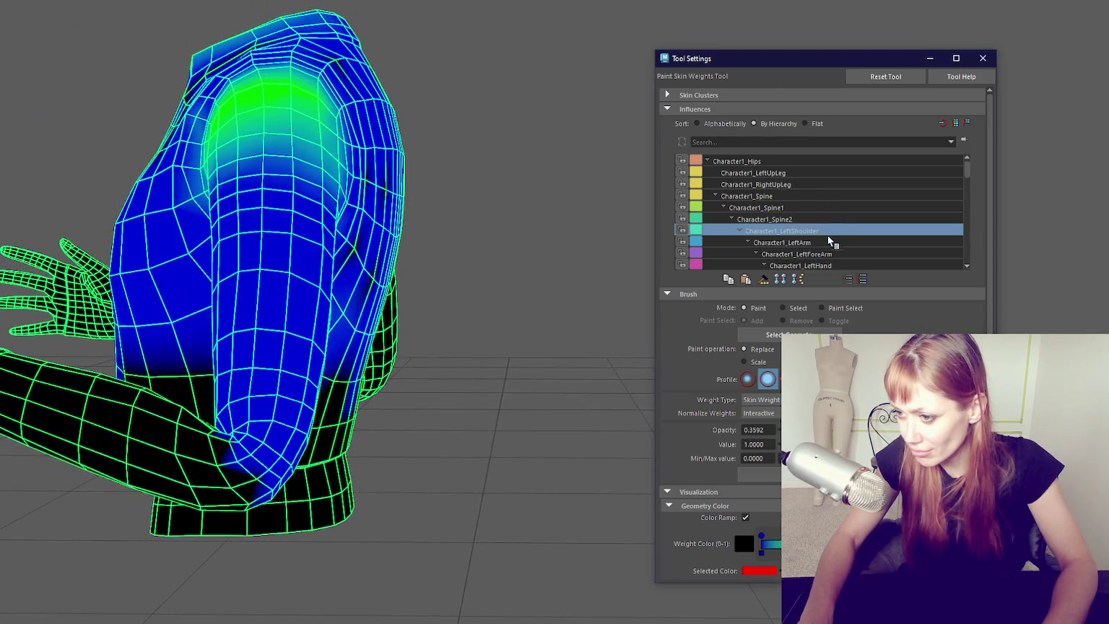
- Switch to Character1_LeftForeArm and smooth its weights around the elbow
click(819, 242)
click(820, 254)
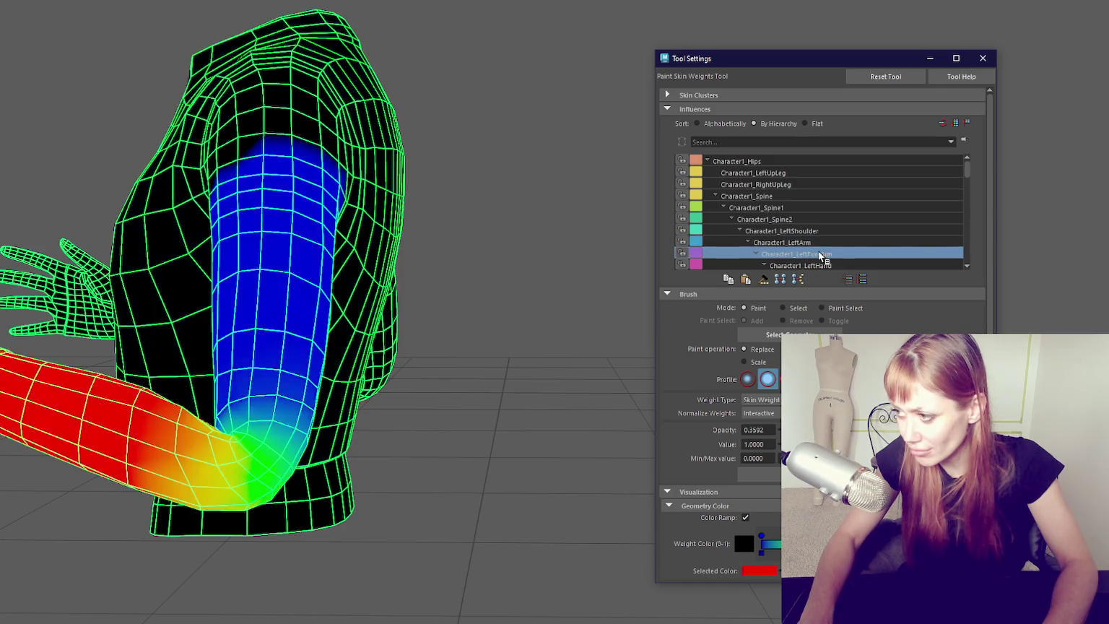
drag(387, 399, 277, 495)
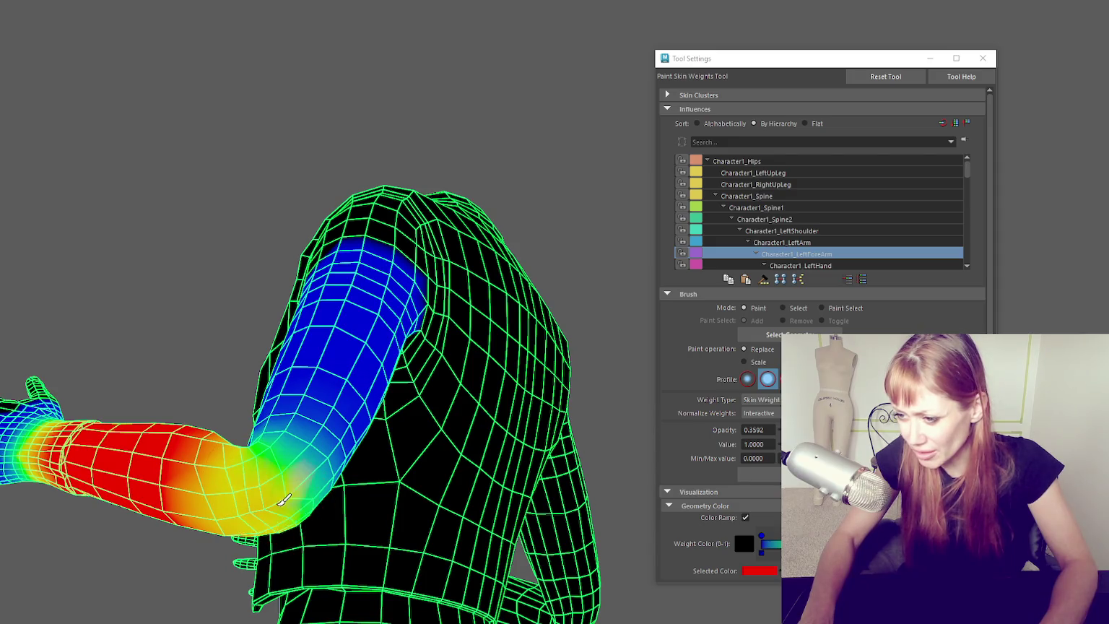
drag(371, 470, 471, 384)
drag(358, 376, 404, 365)
drag(488, 345, 396, 307)
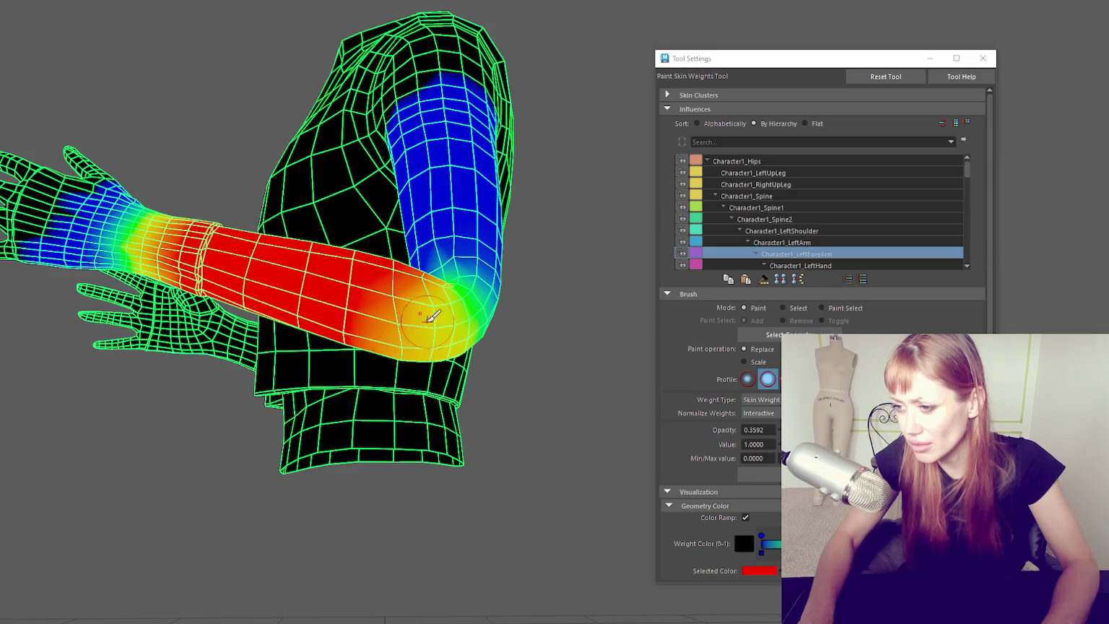
drag(408, 346, 379, 423)
drag(381, 467, 435, 414)
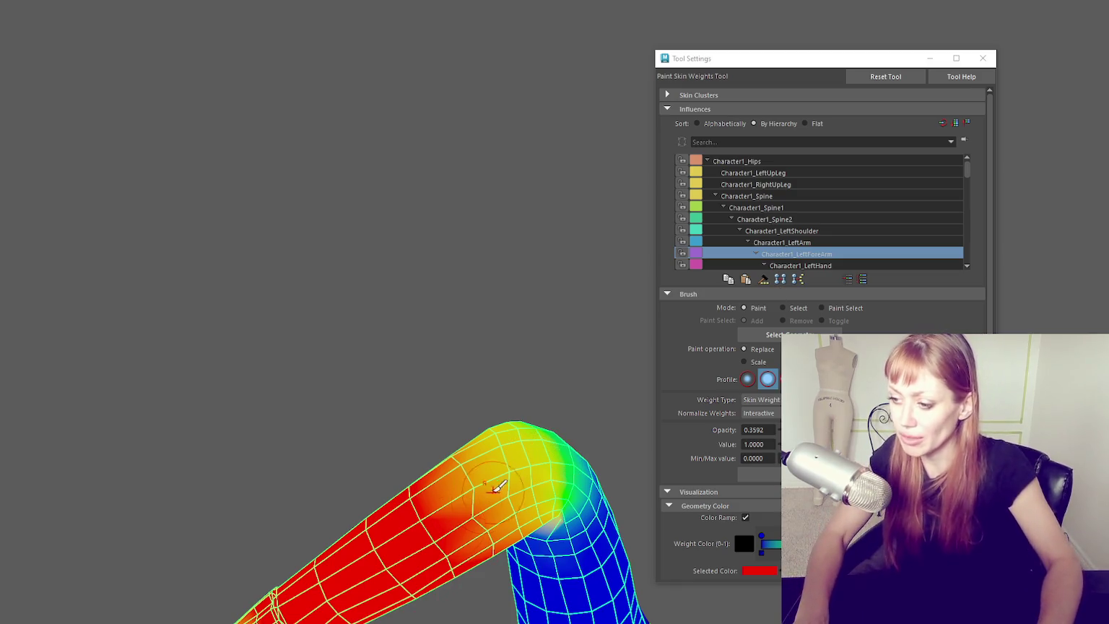
- Strengthen forearm weight near the elbow and raise brush opacity to 0.4757
scroll(down, 3)
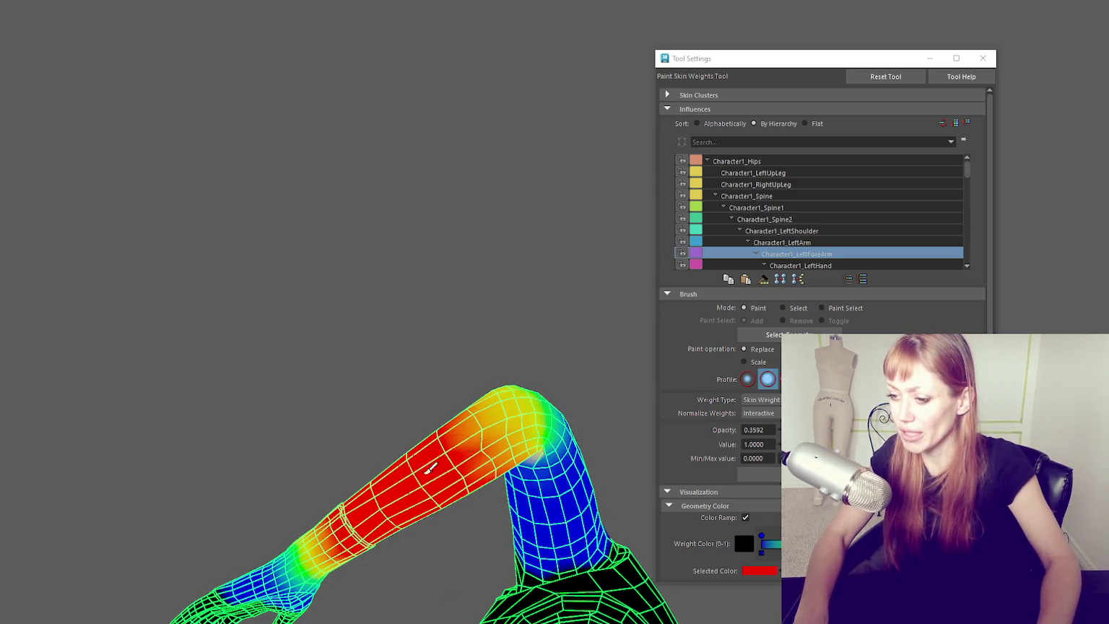
drag(546, 316, 361, 173)
drag(323, 214, 418, 451)
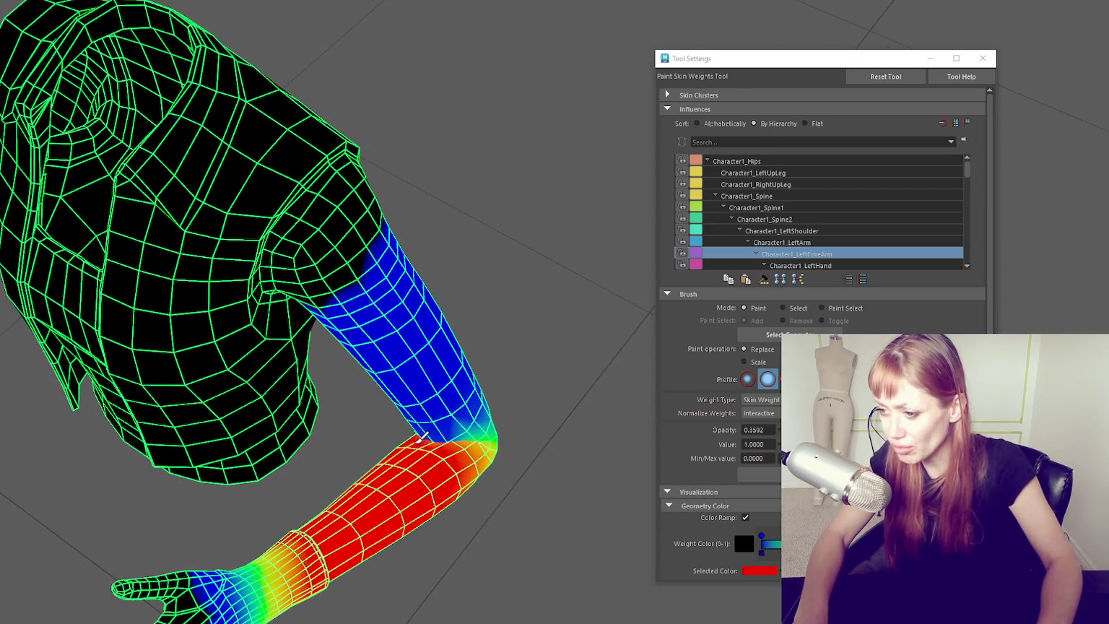
drag(852, 430, 876, 429)
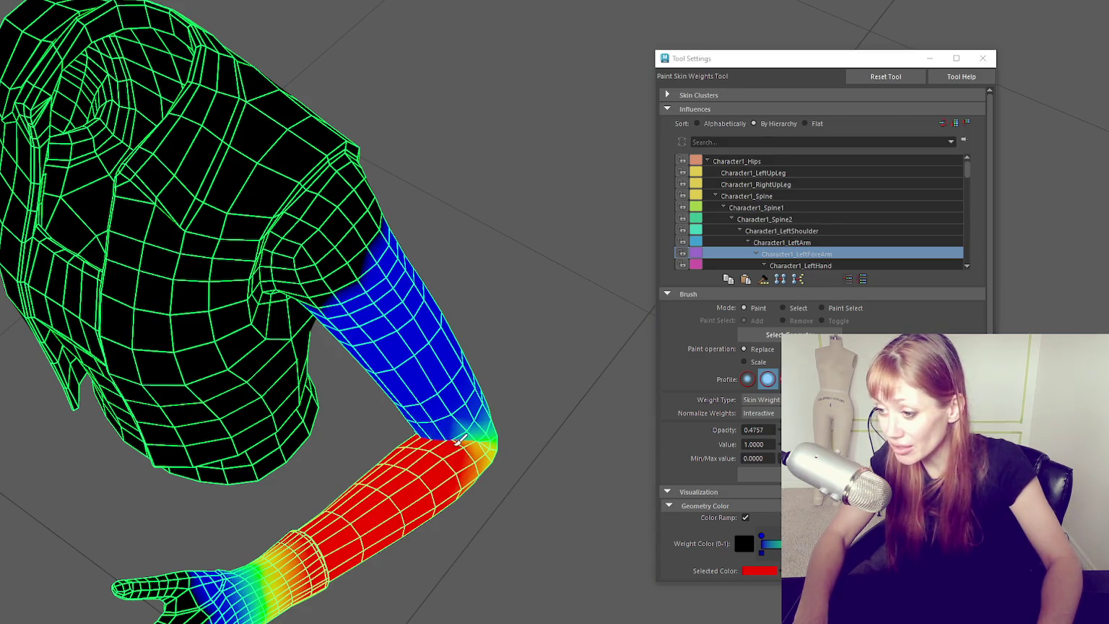
drag(426, 433, 639, 239)
scroll(down, 3)
click(758, 219)
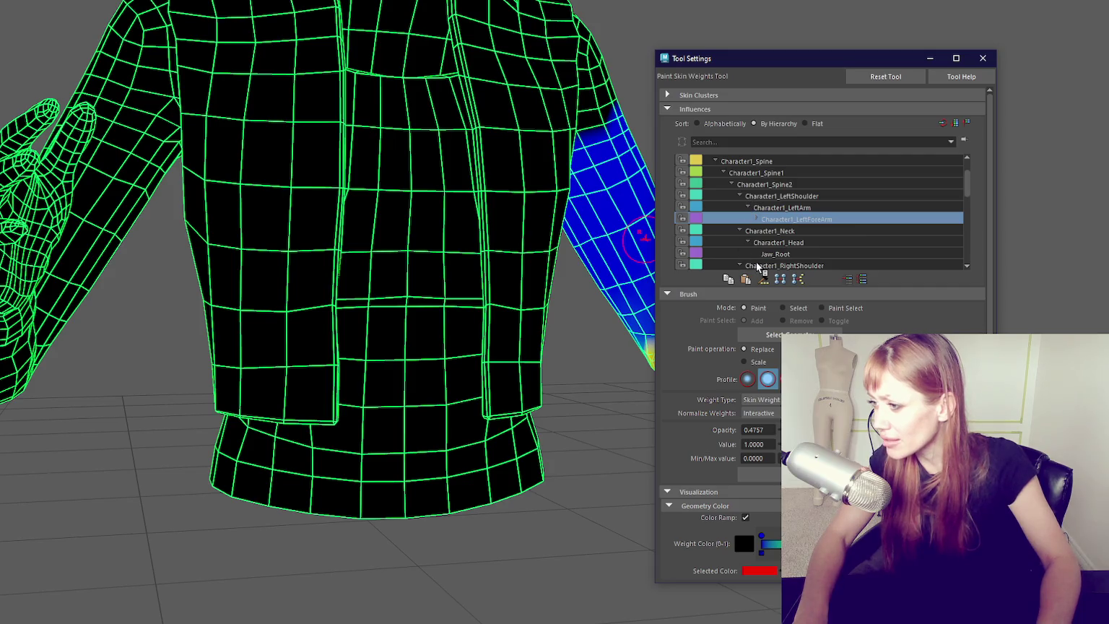
- Select Character1_RightArm in the influence list and orbit around to the right shoulder
click(784, 265)
scroll(down, 3)
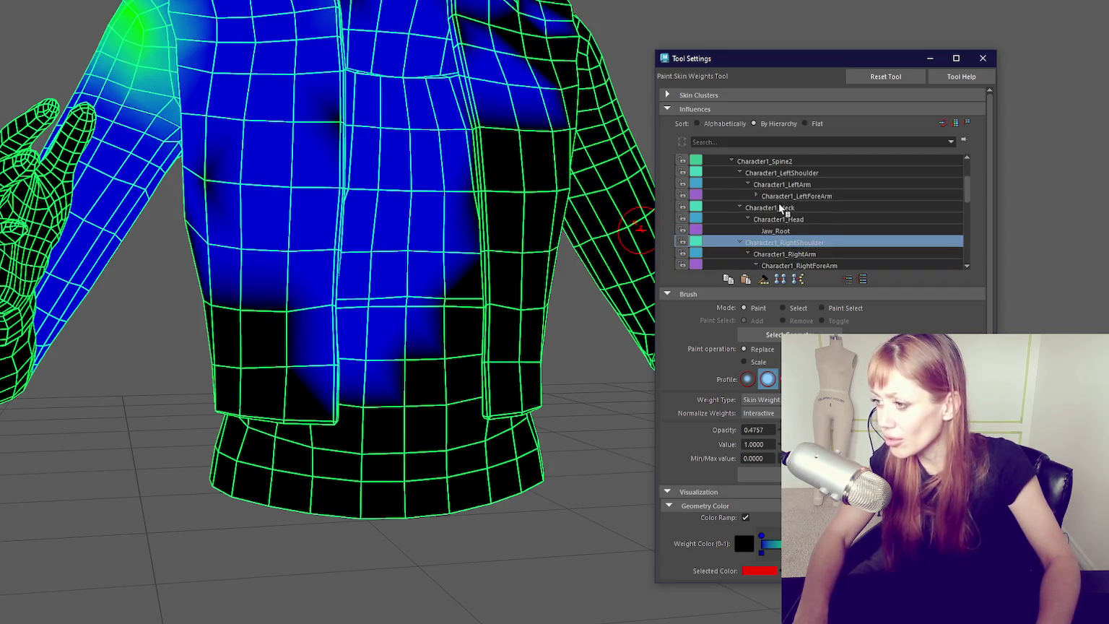
click(768, 254)
drag(277, 246, 303, 321)
drag(188, 482, 116, 402)
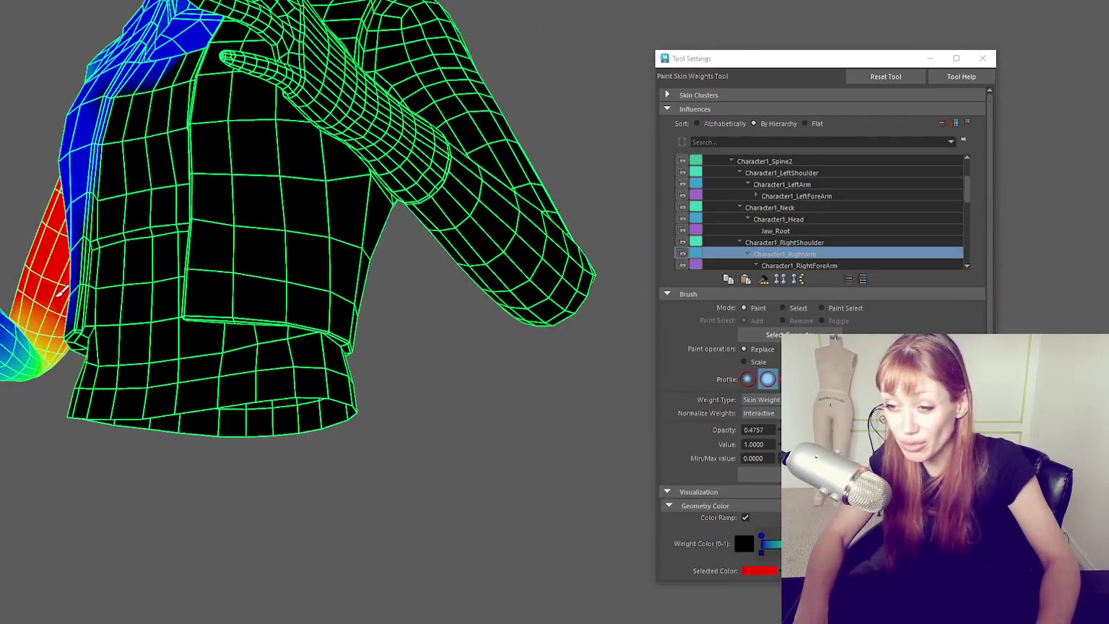
drag(54, 361, 359, 421)
drag(311, 483, 169, 437)
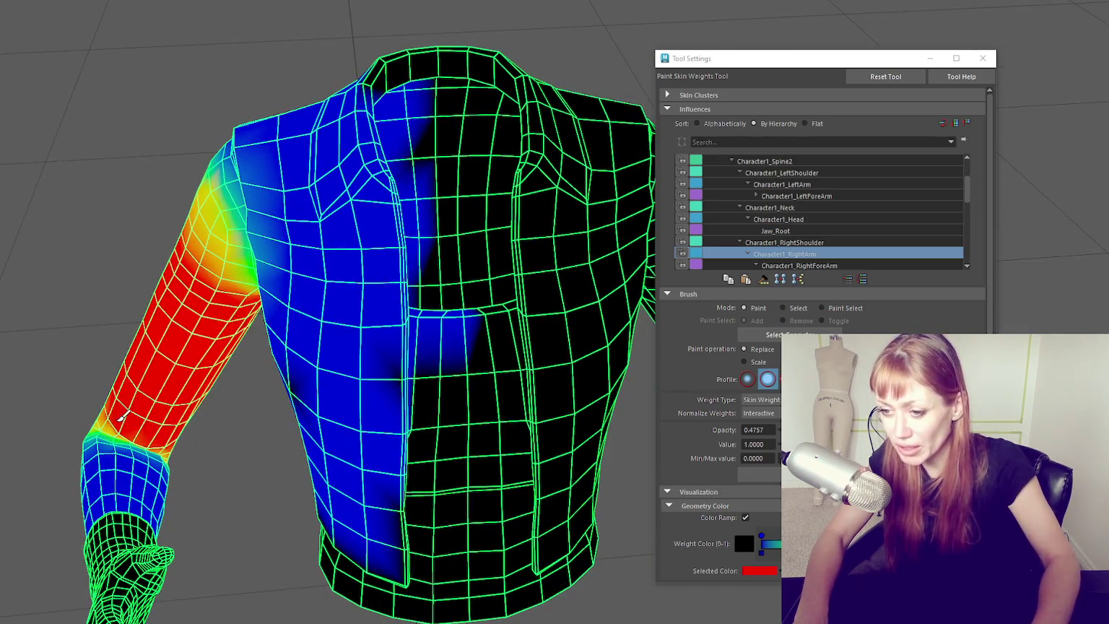
drag(119, 407, 165, 349)
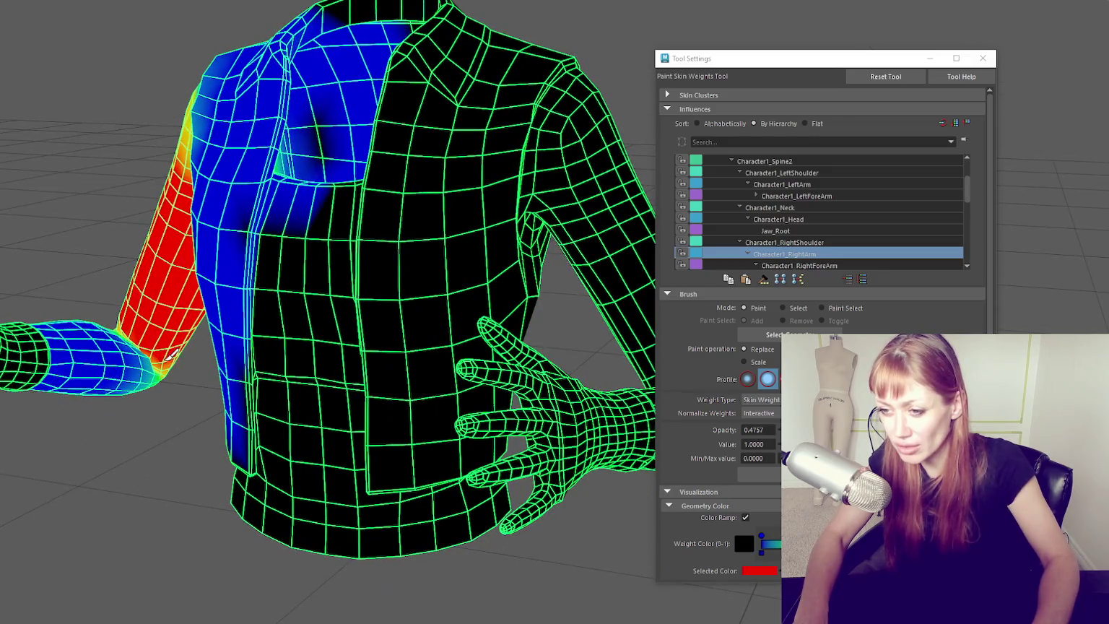
drag(176, 341, 189, 325)
- Paint RightArm weight up over the shoulder top, then check Character1_RightShoulder's weights
drag(171, 388, 317, 112)
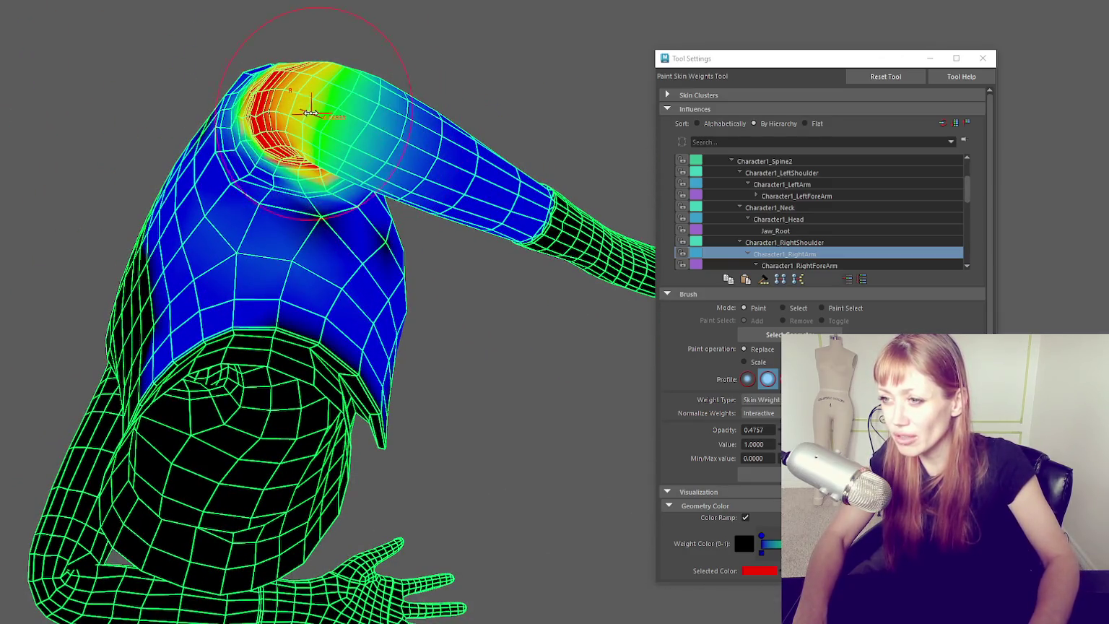
drag(331, 98, 375, 122)
drag(375, 122, 396, 135)
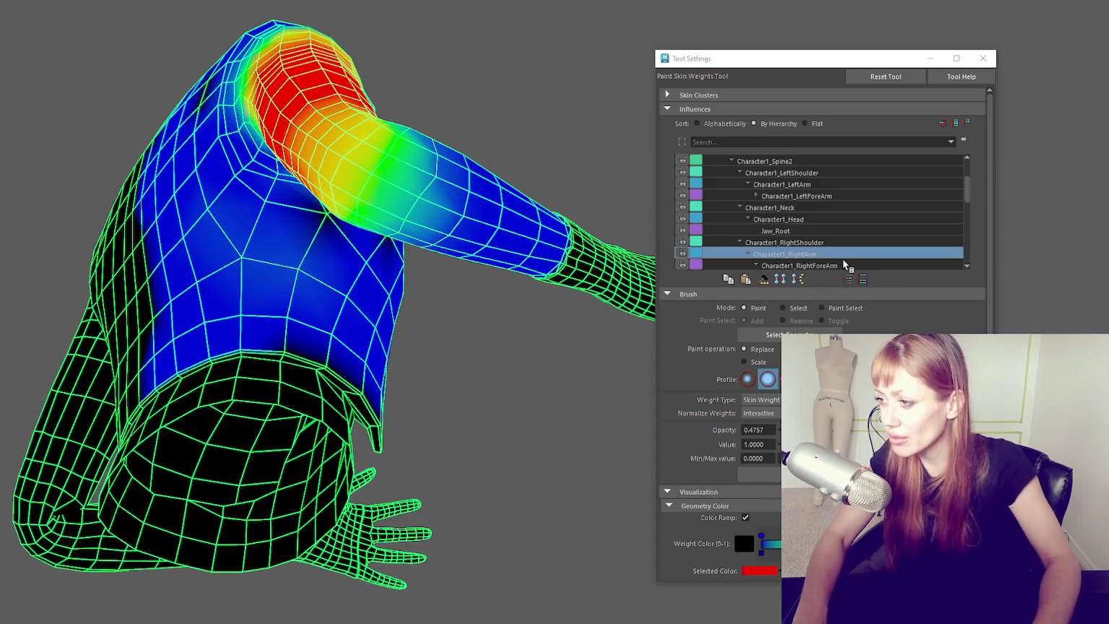
click(832, 247)
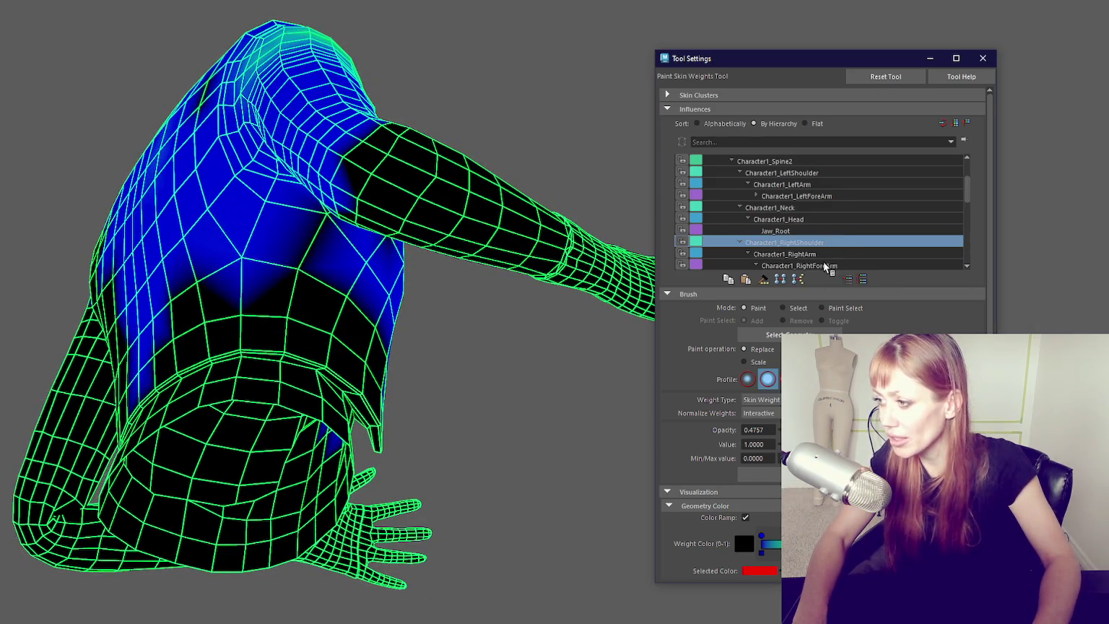
- View Character1_RightForeArm weights, undo a trial elbow stroke, inspect the arm, then reselect Character1_RightArm
click(827, 265)
drag(433, 288, 390, 268)
scroll(up, 3)
key(ctrl+z)
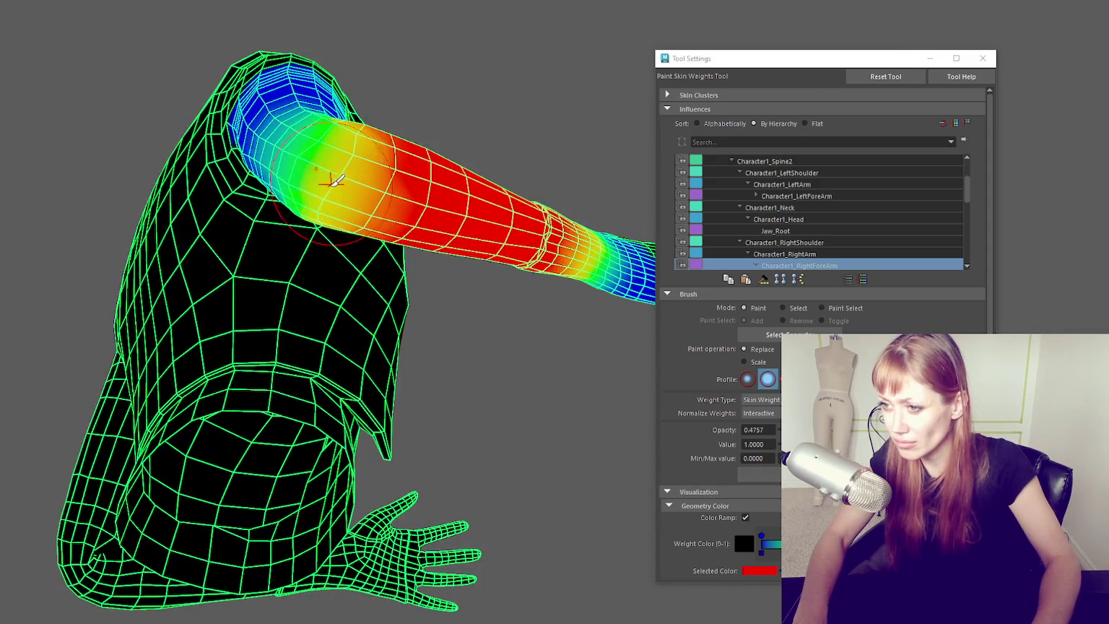
drag(336, 181, 292, 321)
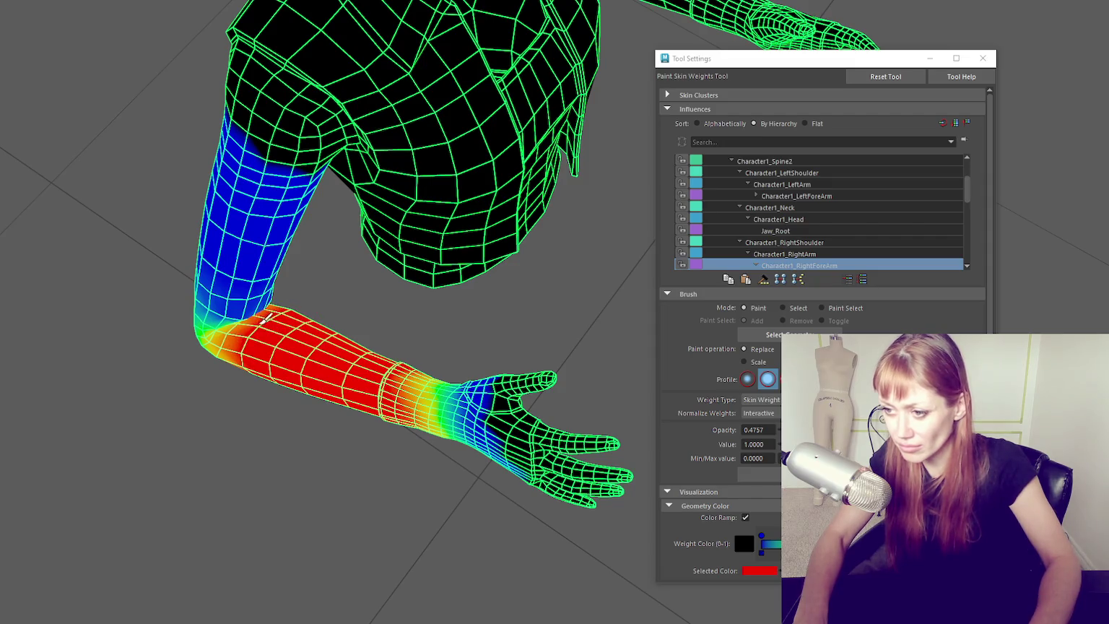
drag(275, 310, 559, 370)
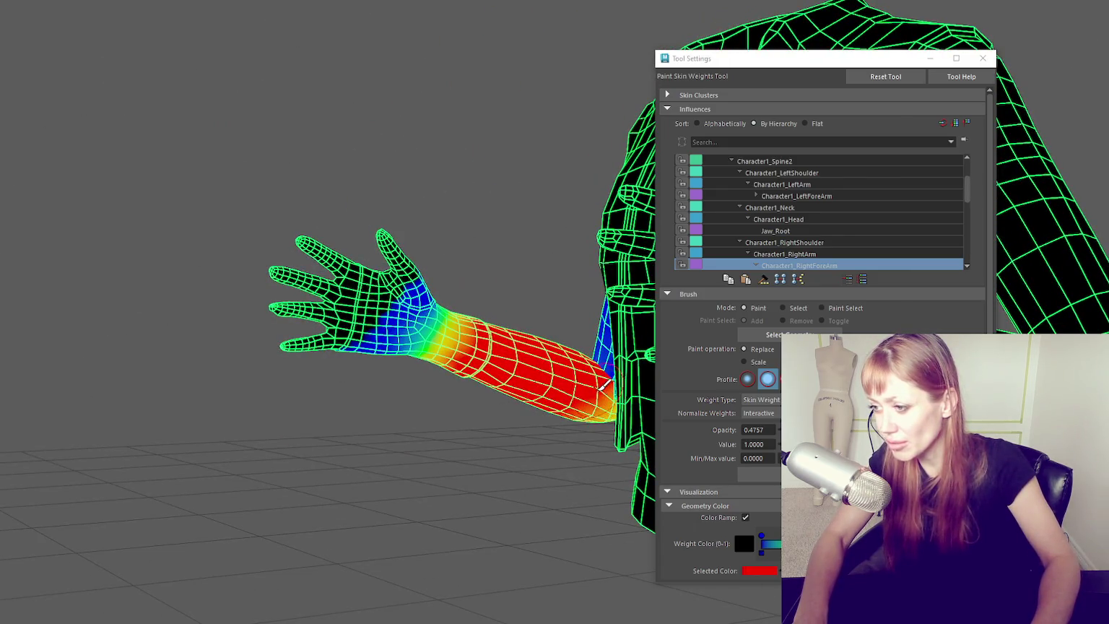
drag(489, 352, 665, 342)
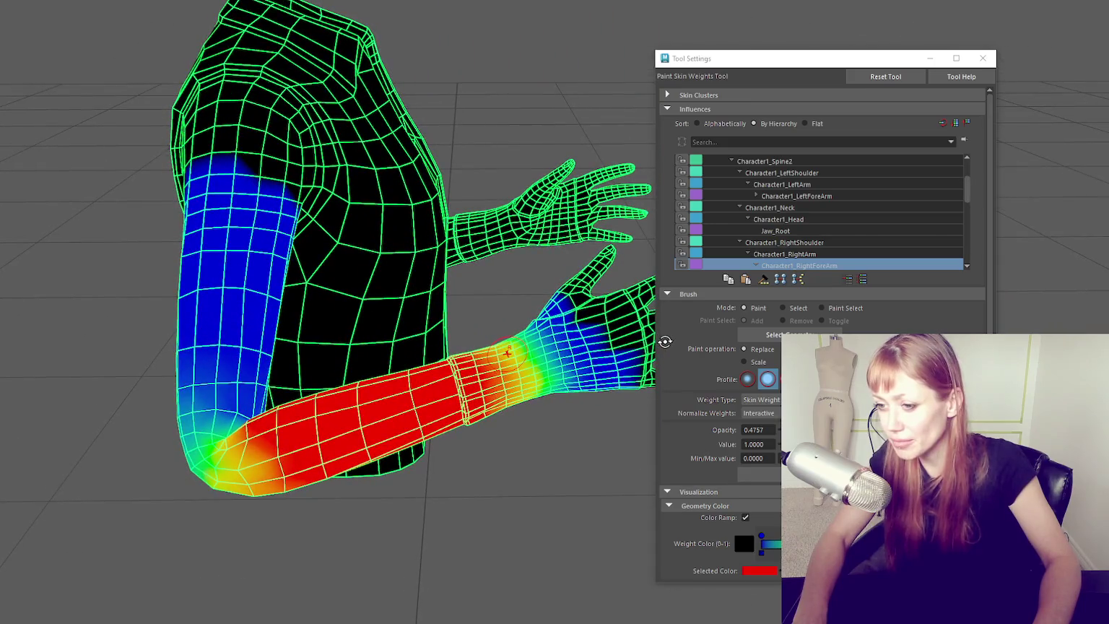
scroll(down, 3)
click(818, 244)
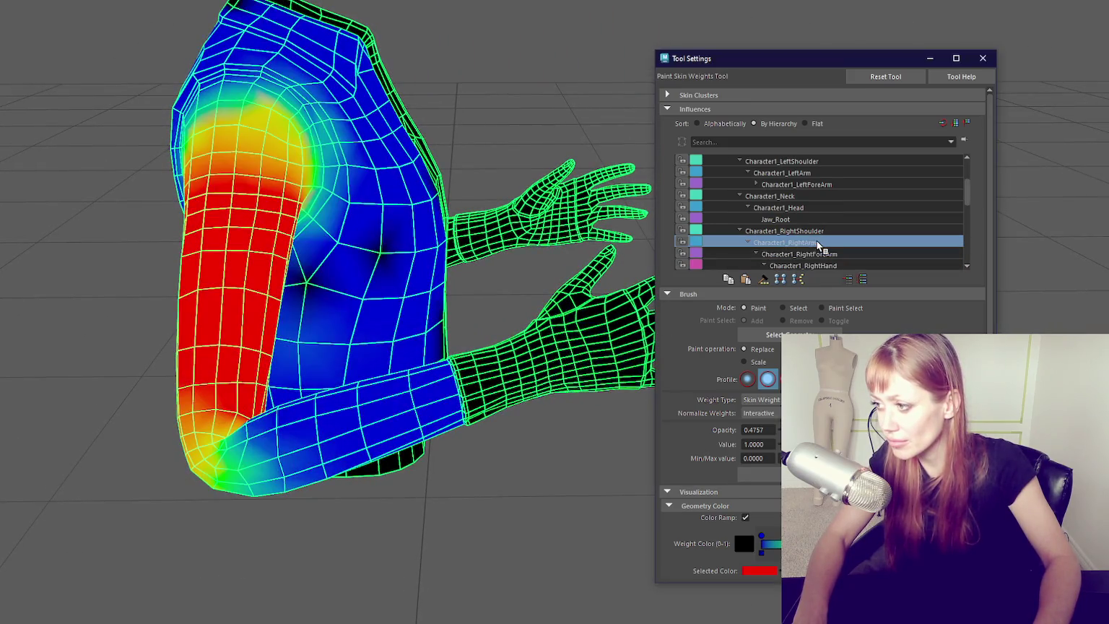
- Strengthen and smooth Character1_RightArm weights at the right elbow, then exit painting with W
drag(303, 388, 206, 408)
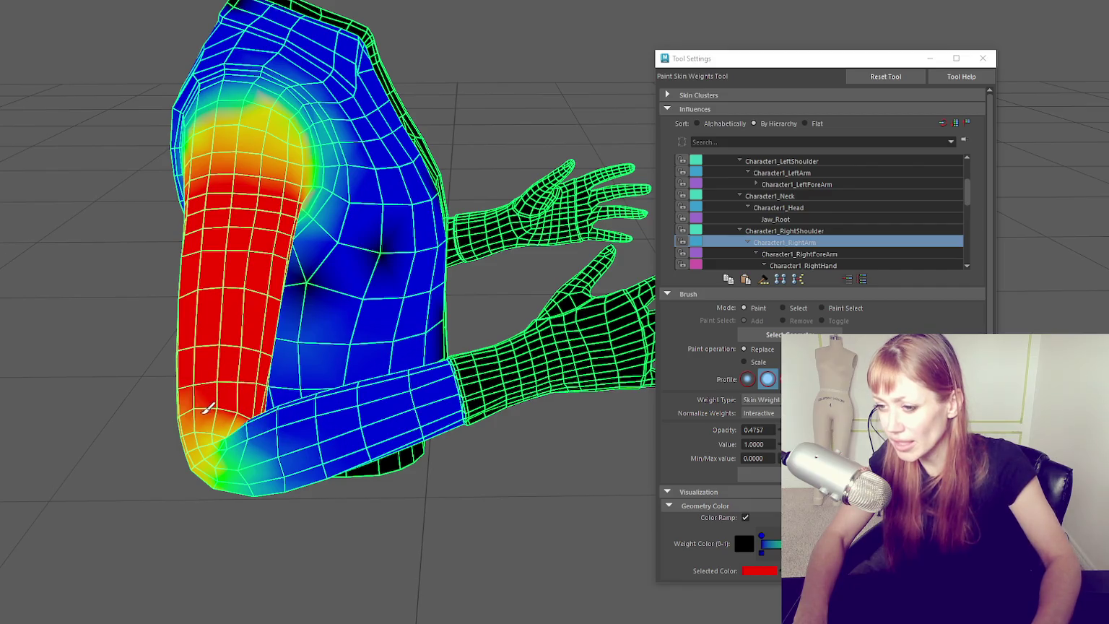
drag(335, 371, 352, 353)
drag(549, 331, 505, 305)
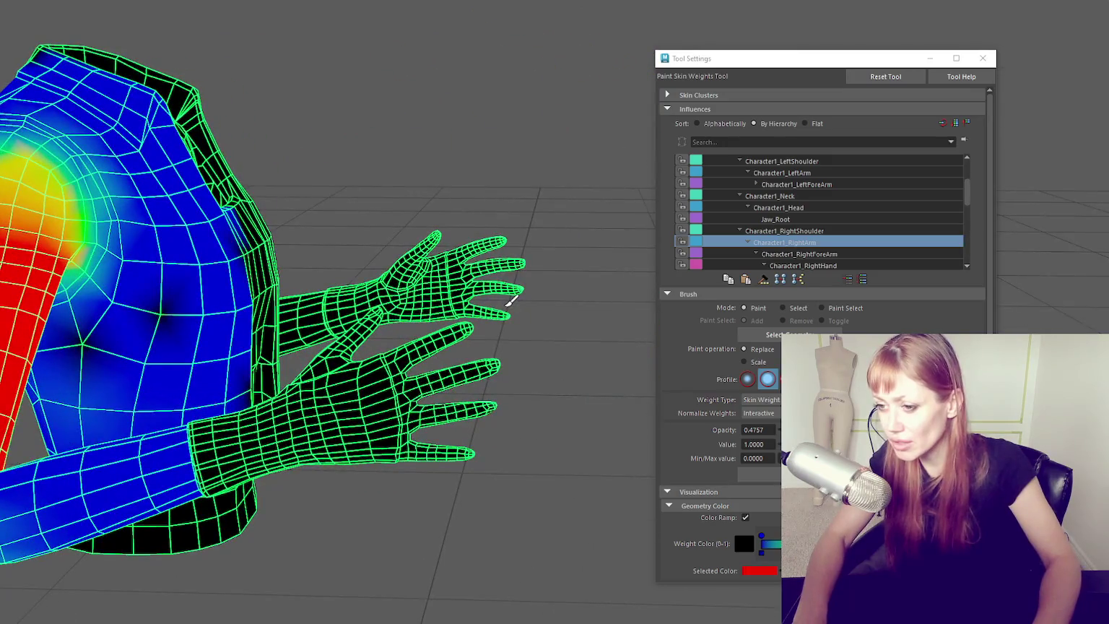
drag(240, 424, 166, 430)
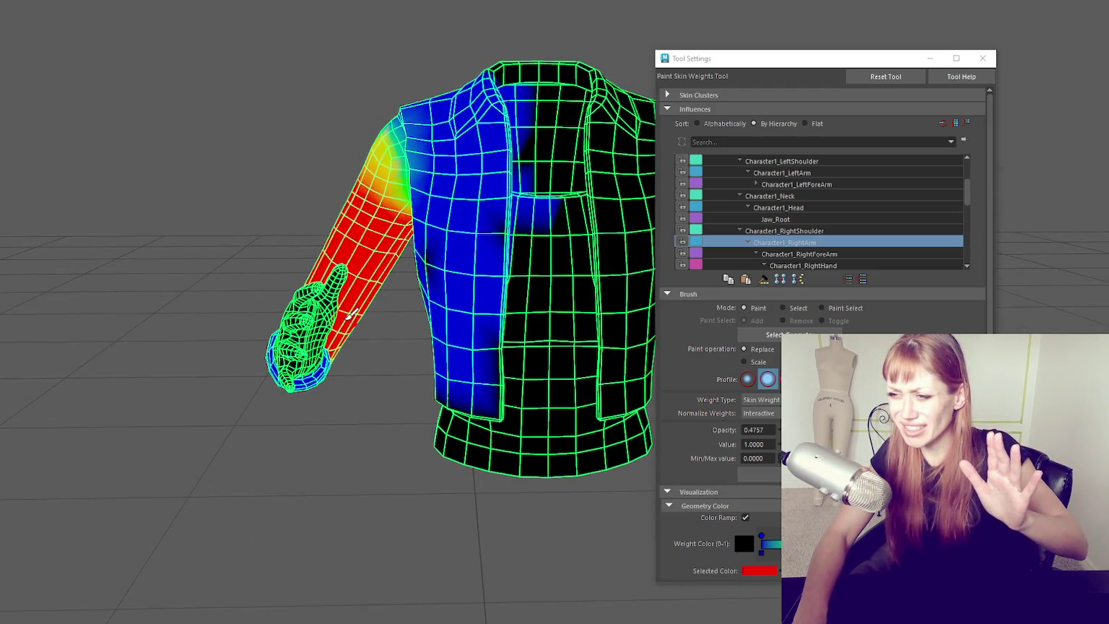
drag(354, 314, 374, 329)
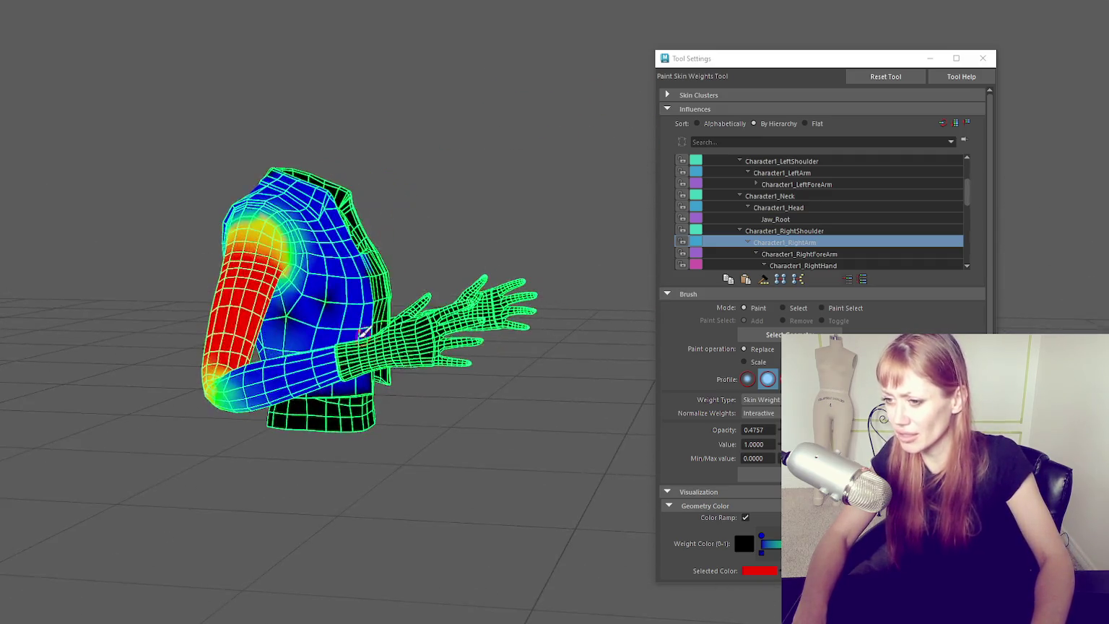
key(w)
drag(299, 372, 338, 426)
- Deselect the mesh and pick an arm joint with the Rotate tool
key(q)
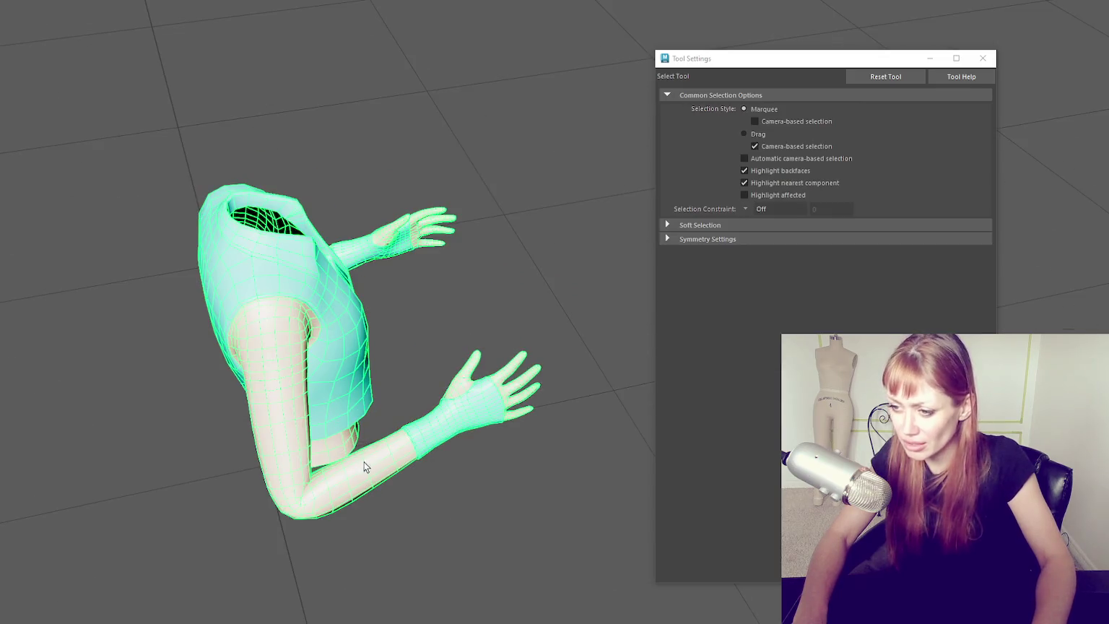
click(87, 123)
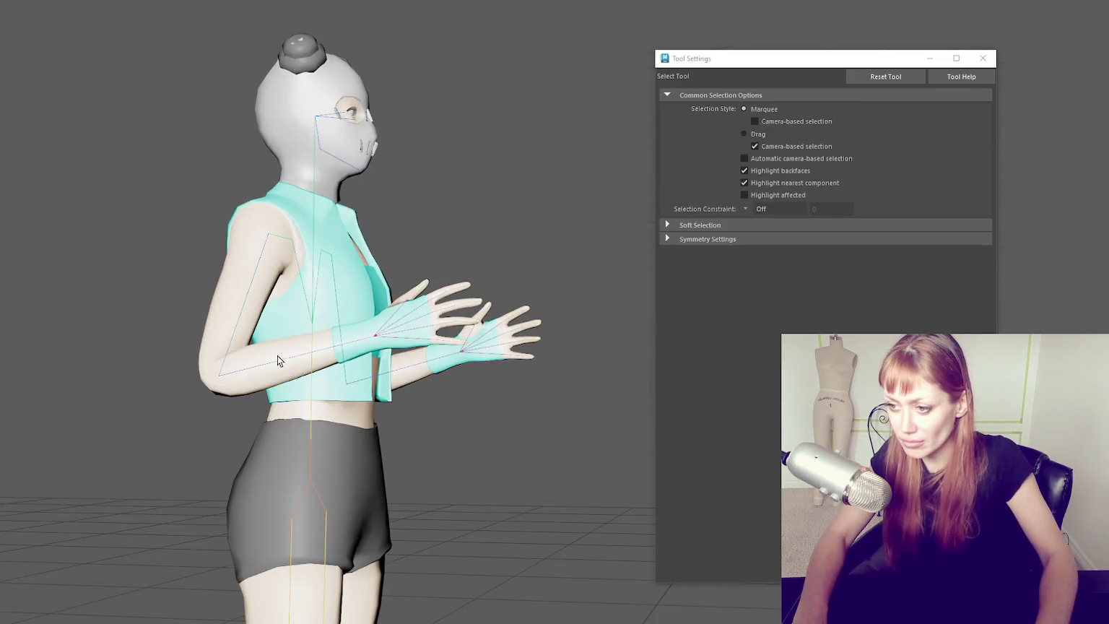
click(414, 355)
key(e)
drag(415, 355, 500, 312)
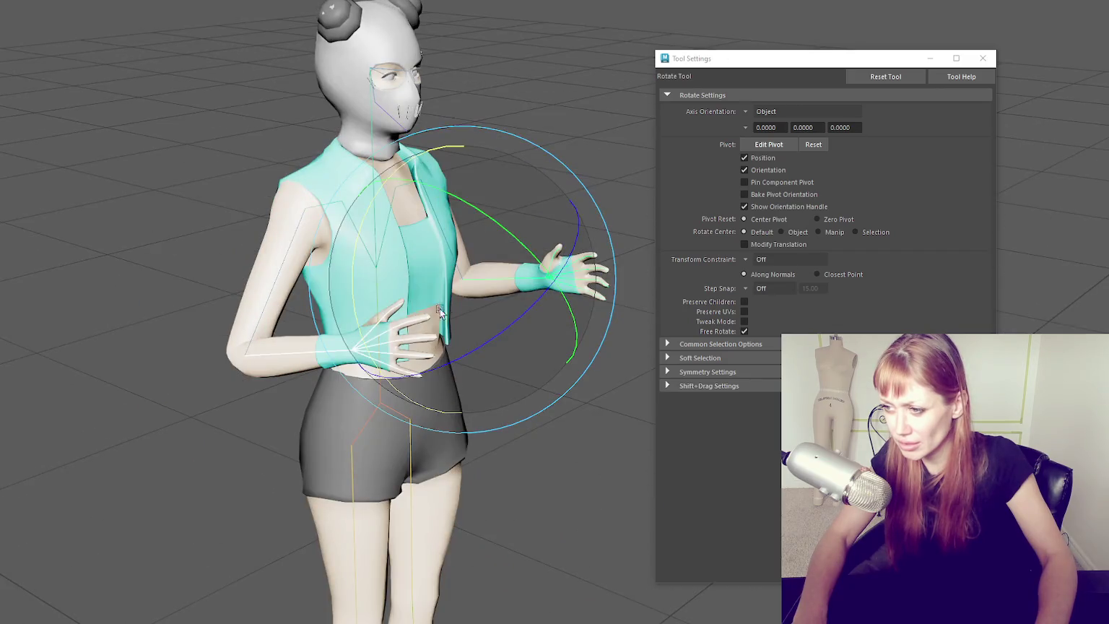
- Pickwalk up to the elbow, then rotate the shoulder joint so the arm drops toward the hip
key(Up)
drag(462, 325, 358, 478)
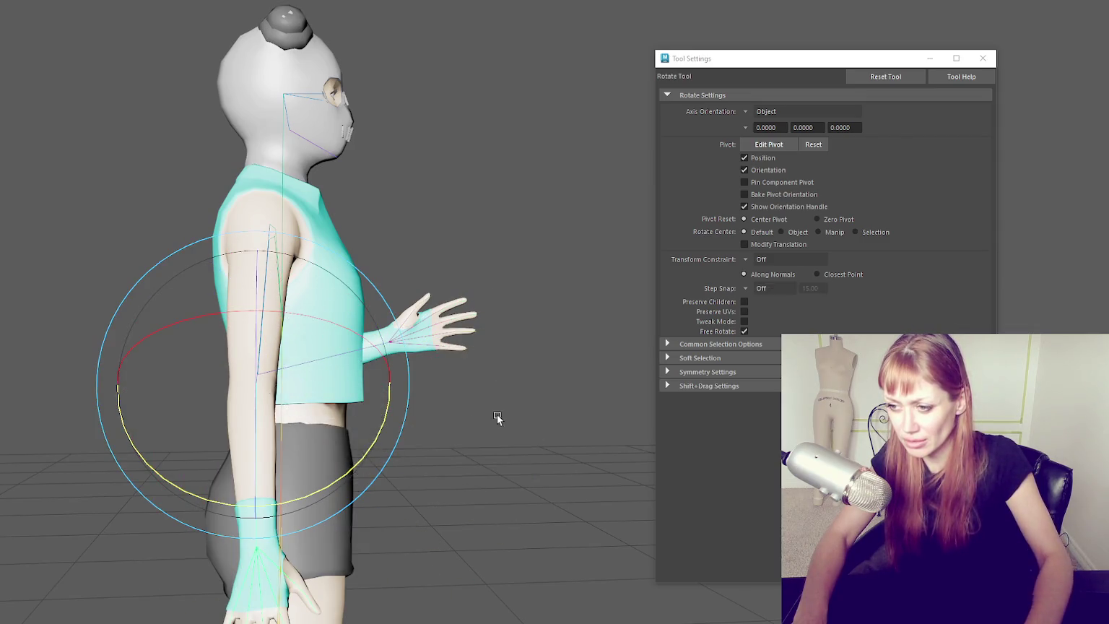
drag(496, 416, 371, 433)
drag(548, 322, 232, 446)
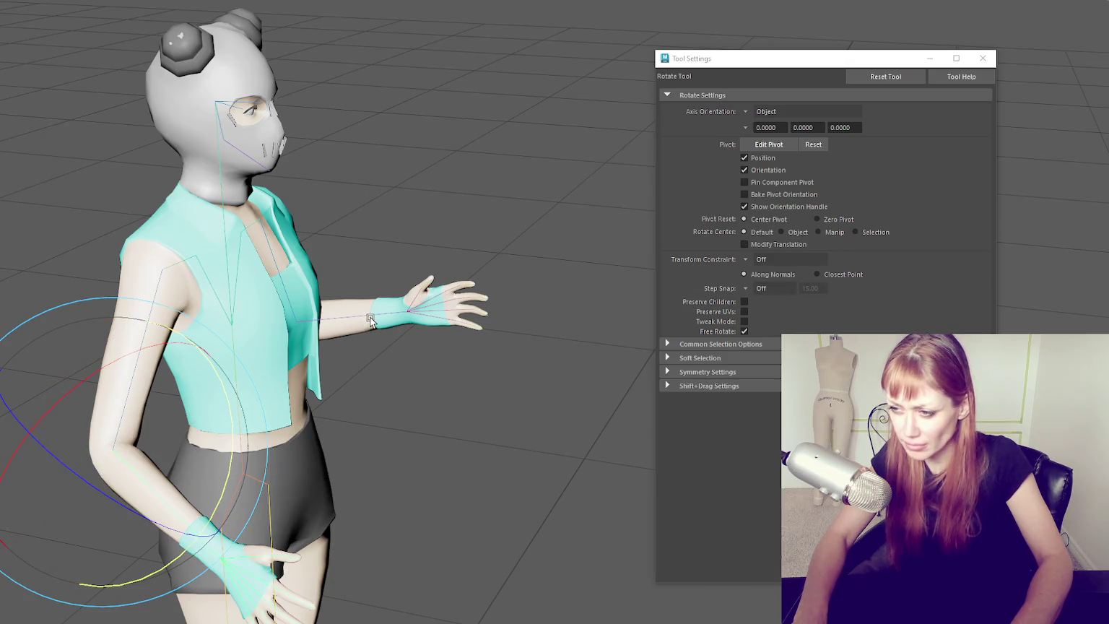
click(366, 318)
click(366, 316)
drag(392, 278, 391, 314)
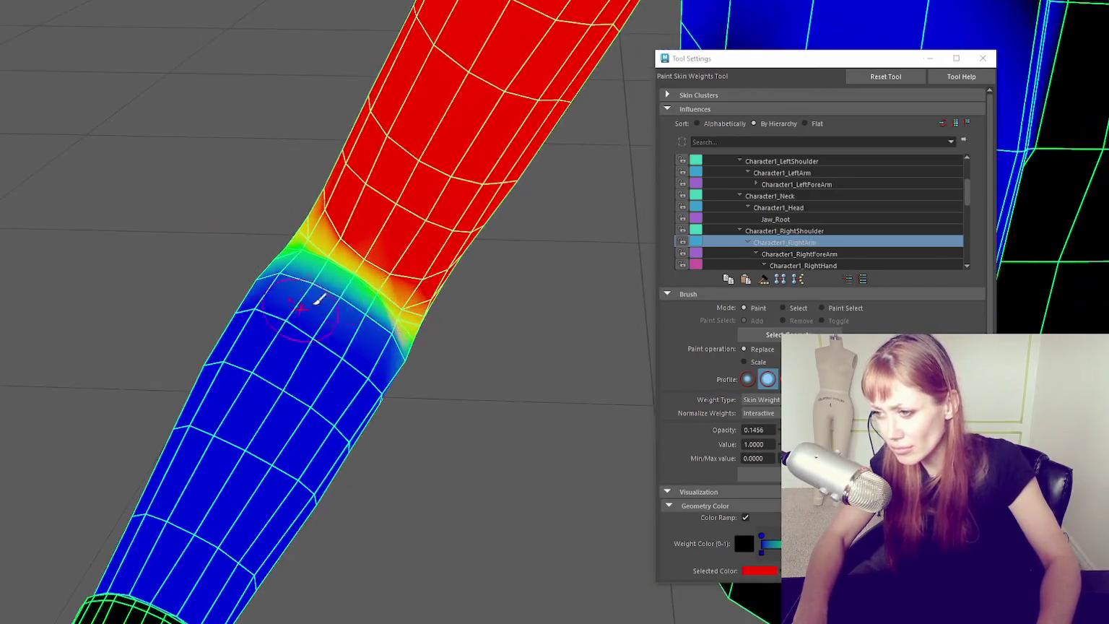
- Spread the right arm's weight over the elbow crease and compare the RightShoulder weights
drag(409, 283, 355, 209)
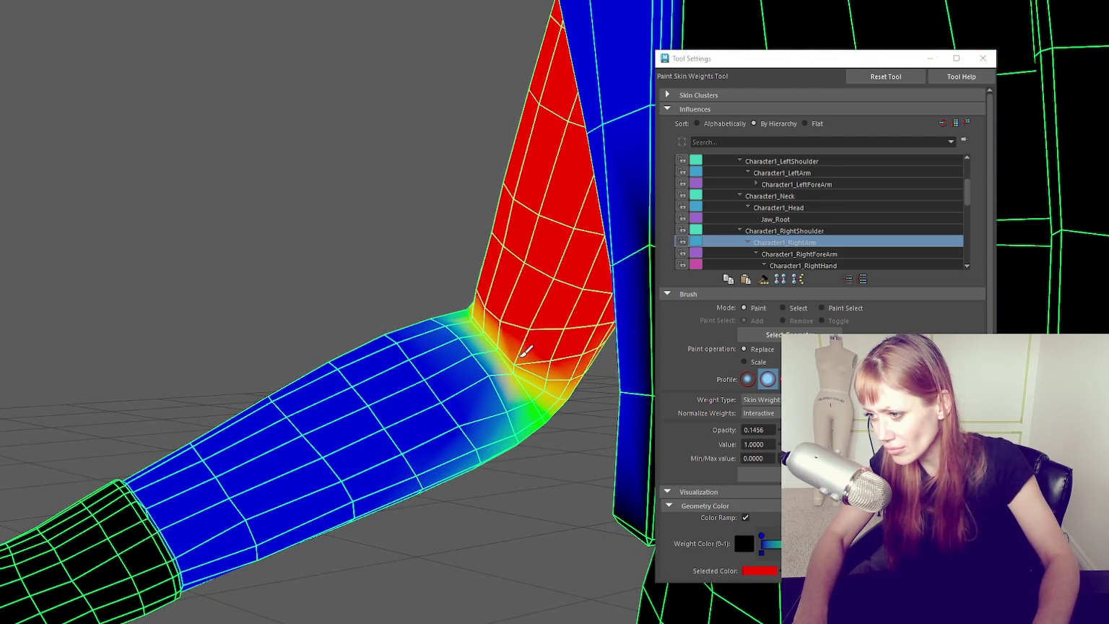
drag(516, 341, 209, 267)
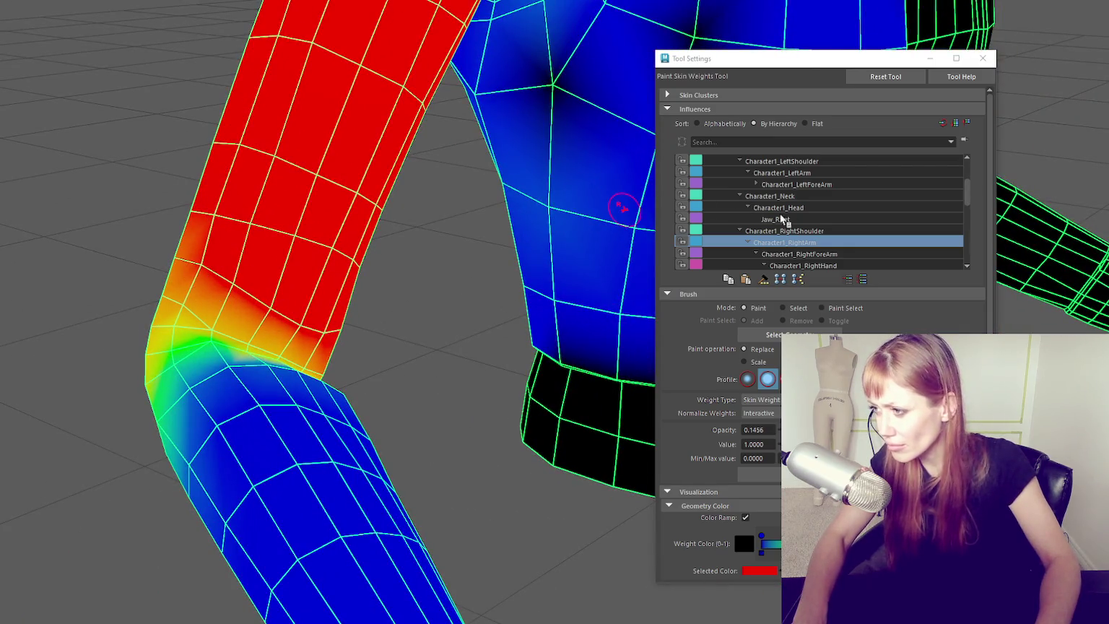
click(809, 232)
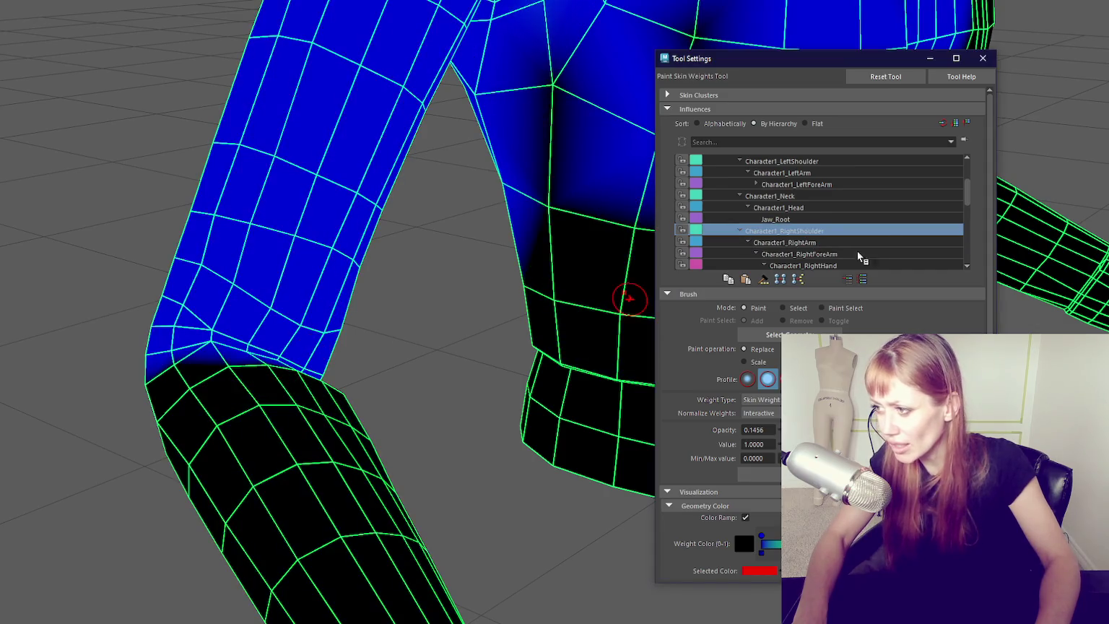
click(842, 242)
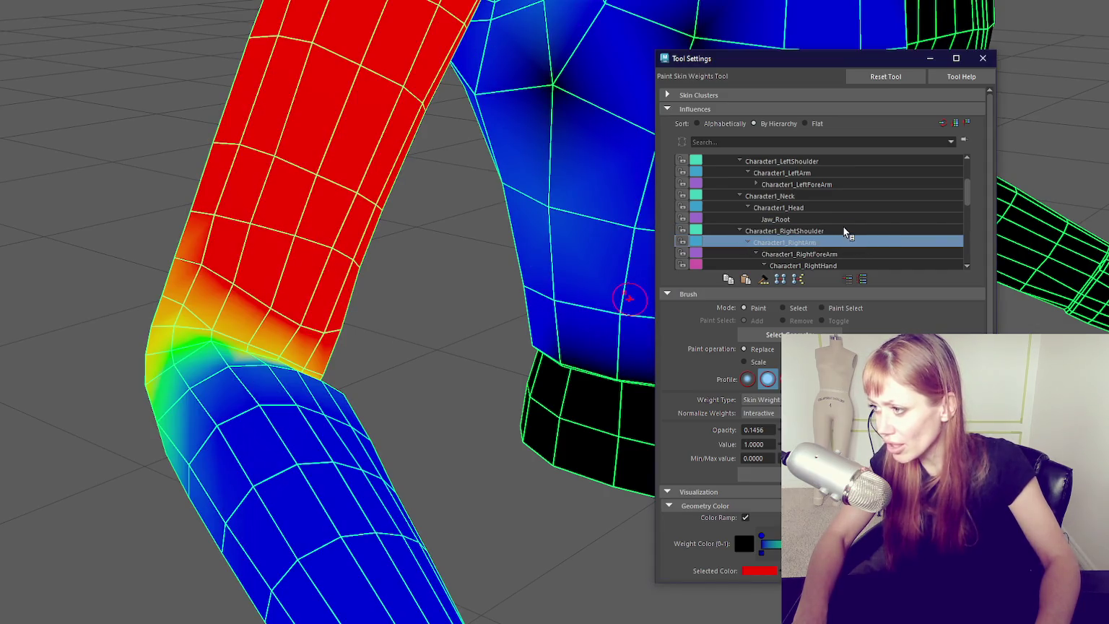
click(843, 230)
drag(326, 137, 362, 128)
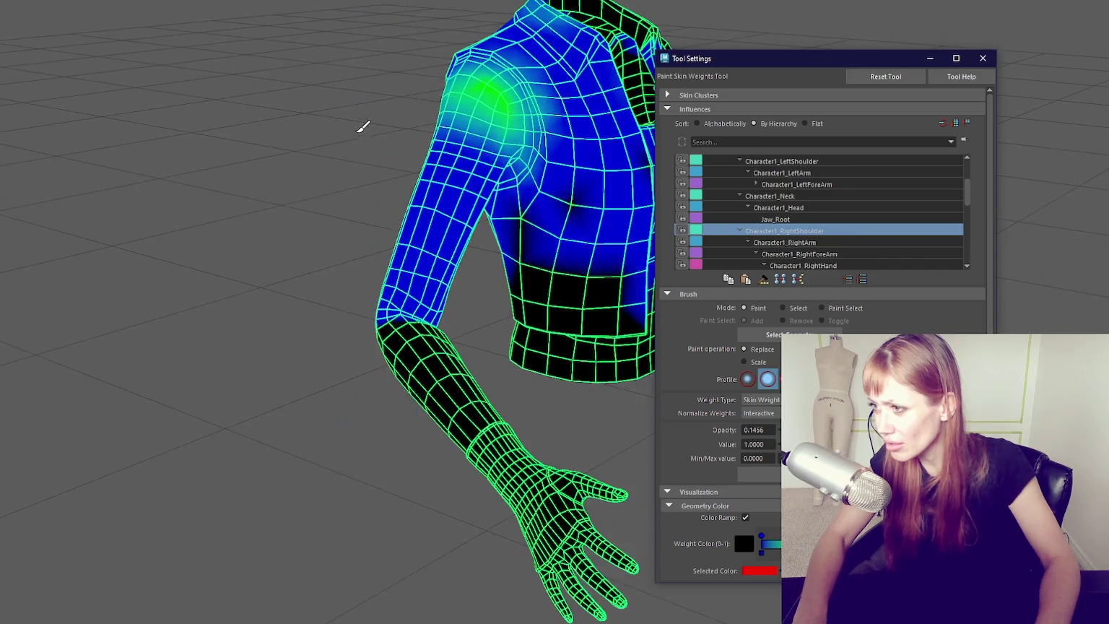
- Paint the RightForeArm weights into a smooth blend across the elbow
click(824, 254)
scroll(up, 3)
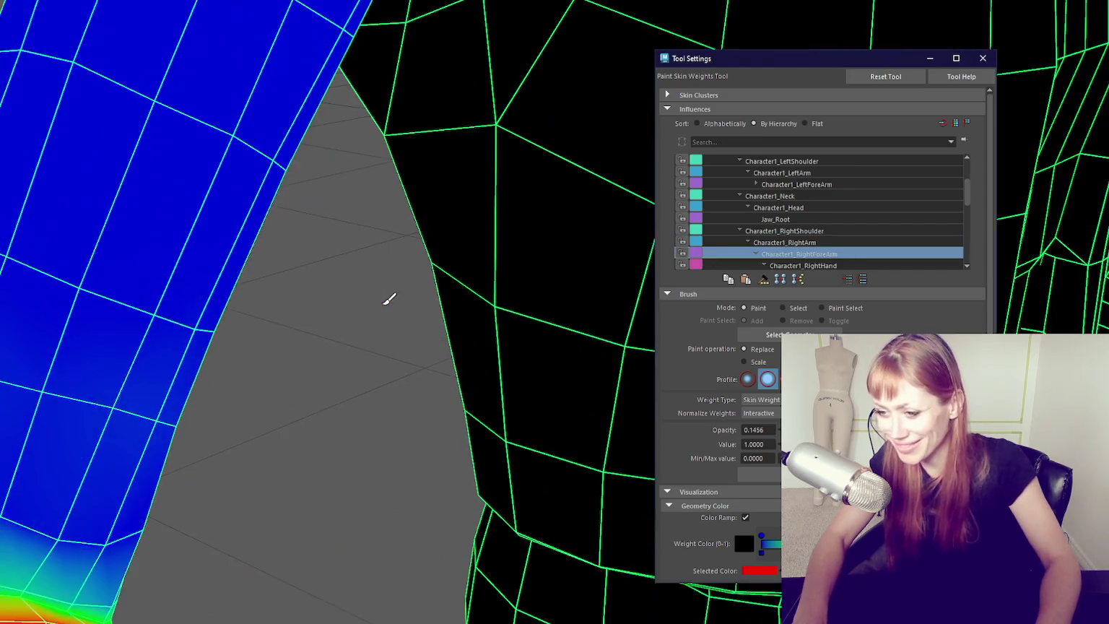
scroll(down, 3)
scroll(up, 3)
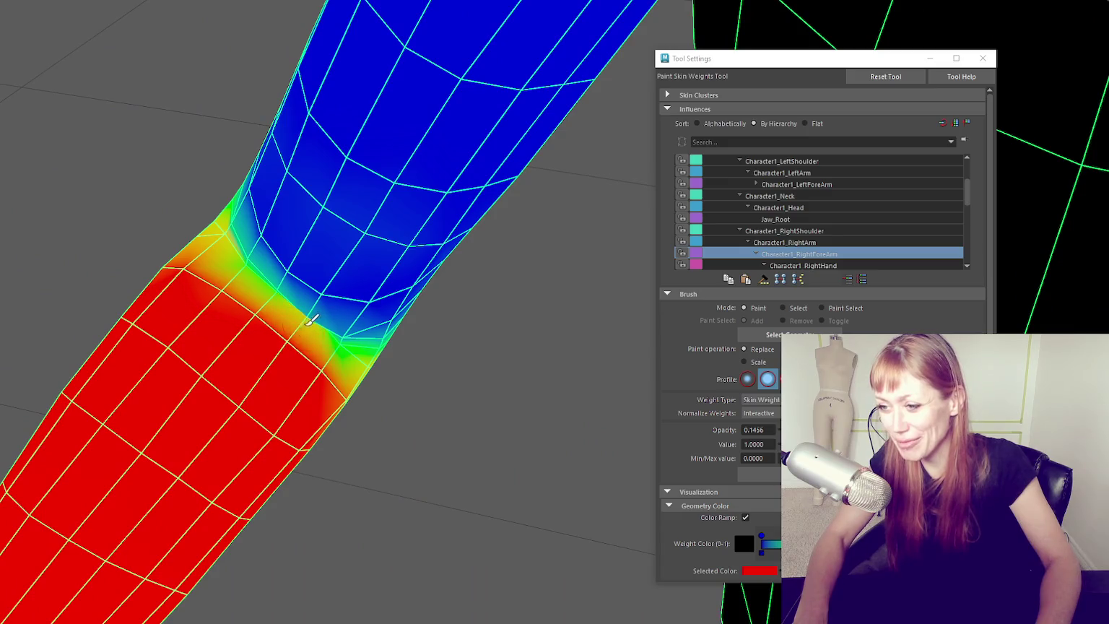
drag(321, 339, 333, 351)
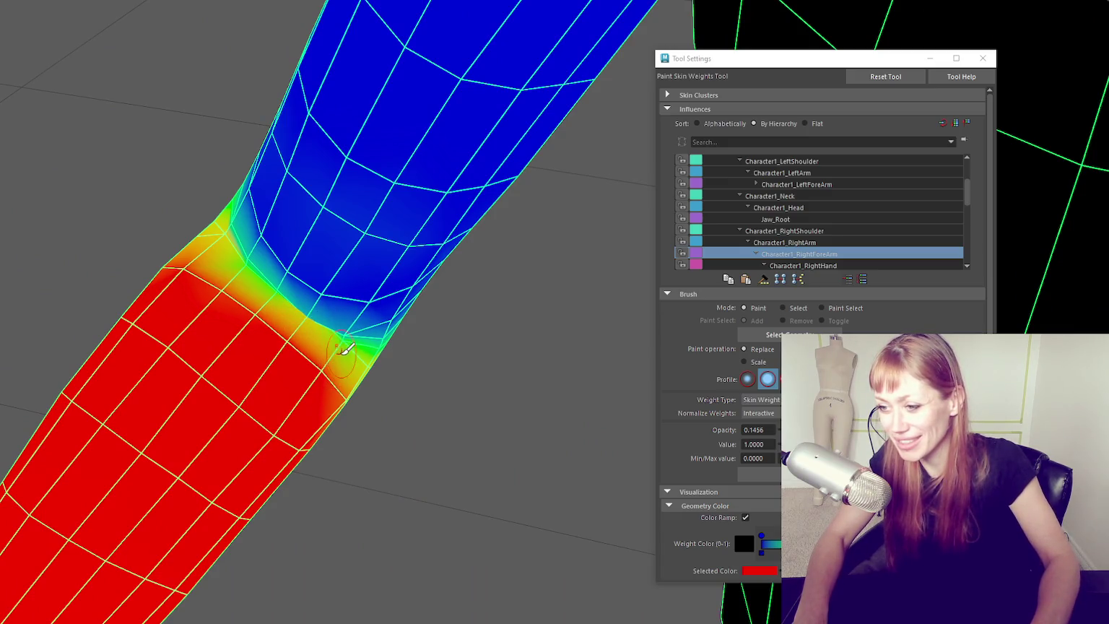
drag(278, 332, 261, 312)
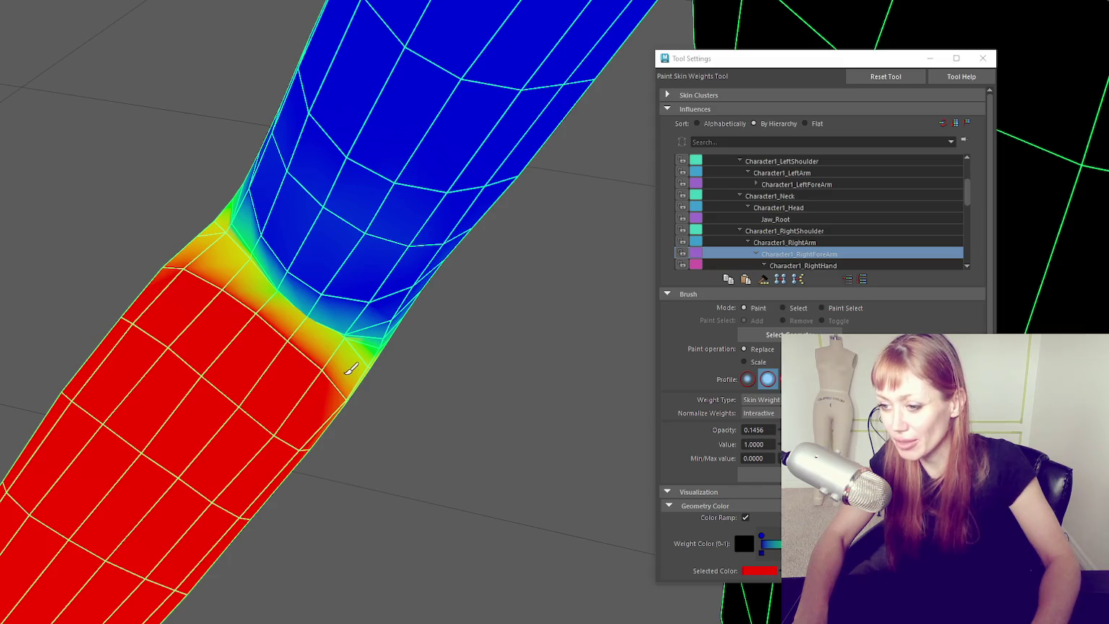
- Return to the Select Tool, face the character front-on and unhide the head and shorts
scroll(down, 3)
key(q)
drag(470, 280, 93, 319)
click(453, 99)
key(ctrl+1)
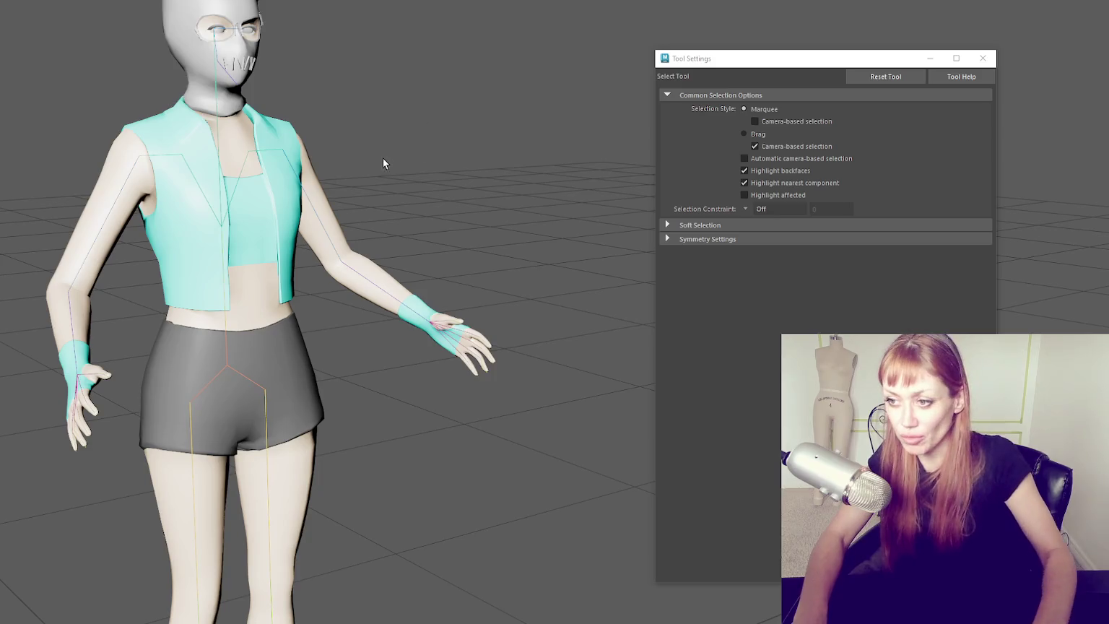
- Return the left arm to its preferred angle from the forearm joint's menu
drag(389, 163, 545, 140)
right_click(510, 77)
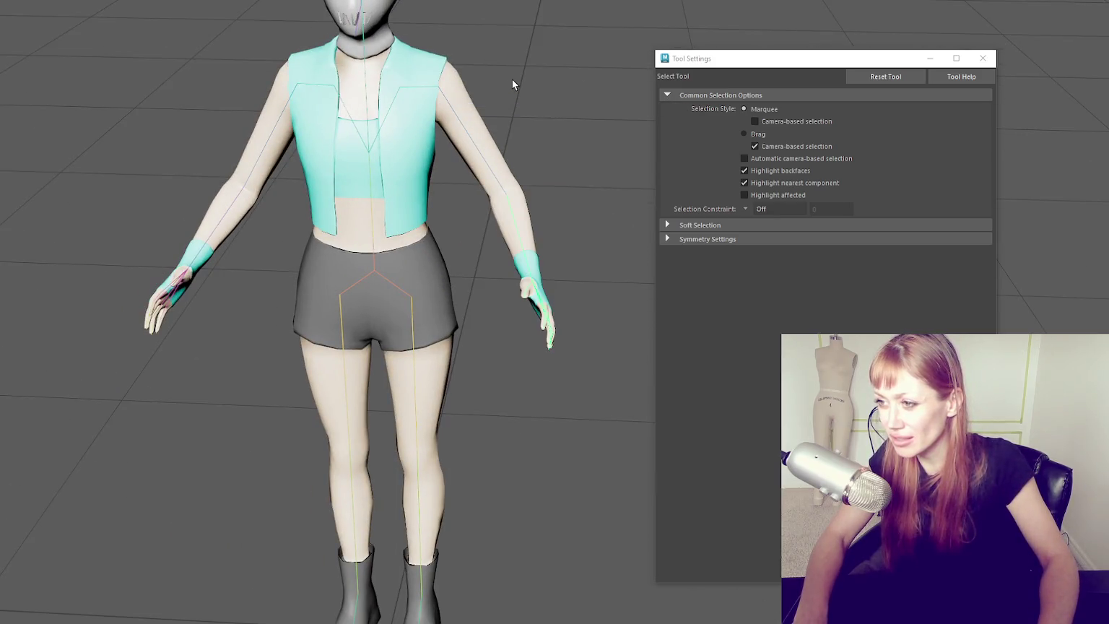
right_click(521, 75)
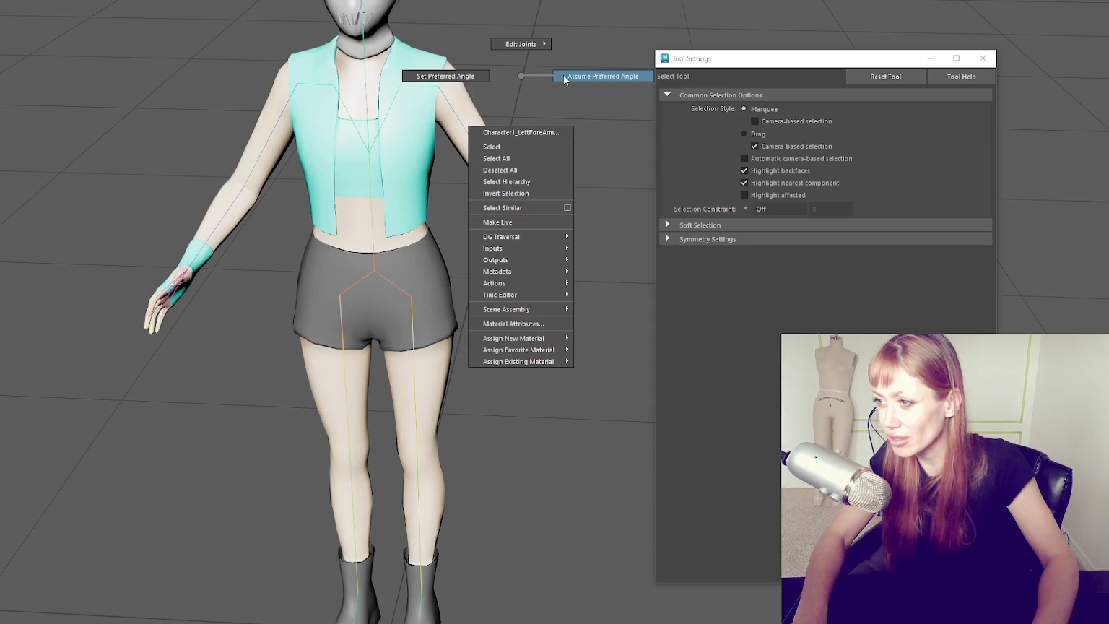
click(565, 74)
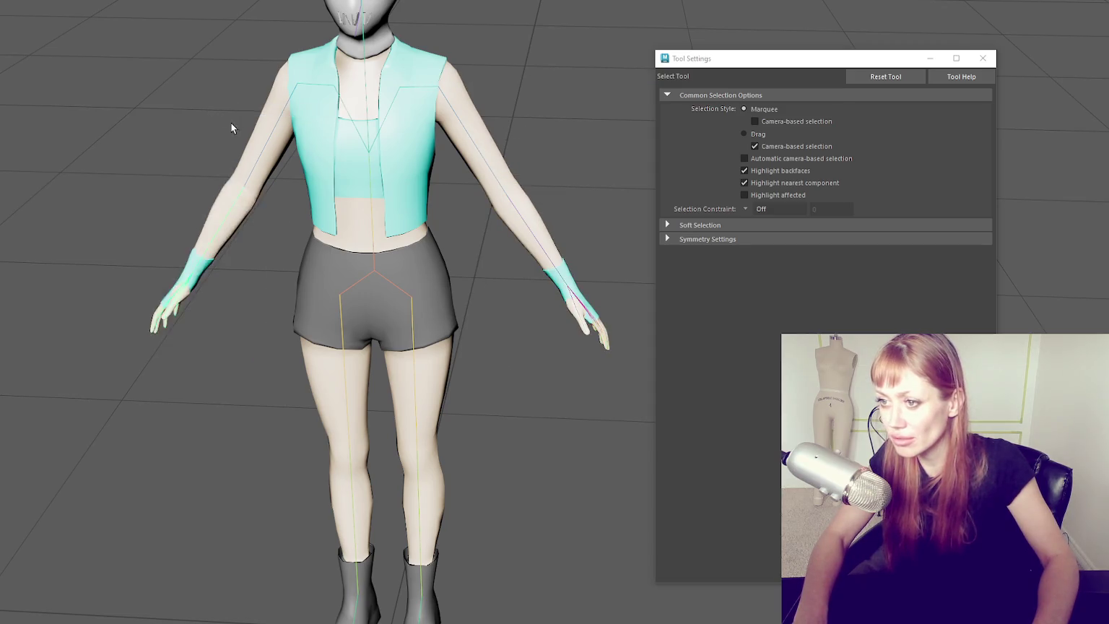
- Paint Skin Weights on the left eye mesh, with Tool Settings closed
scroll(down, 3)
scroll(up, 3)
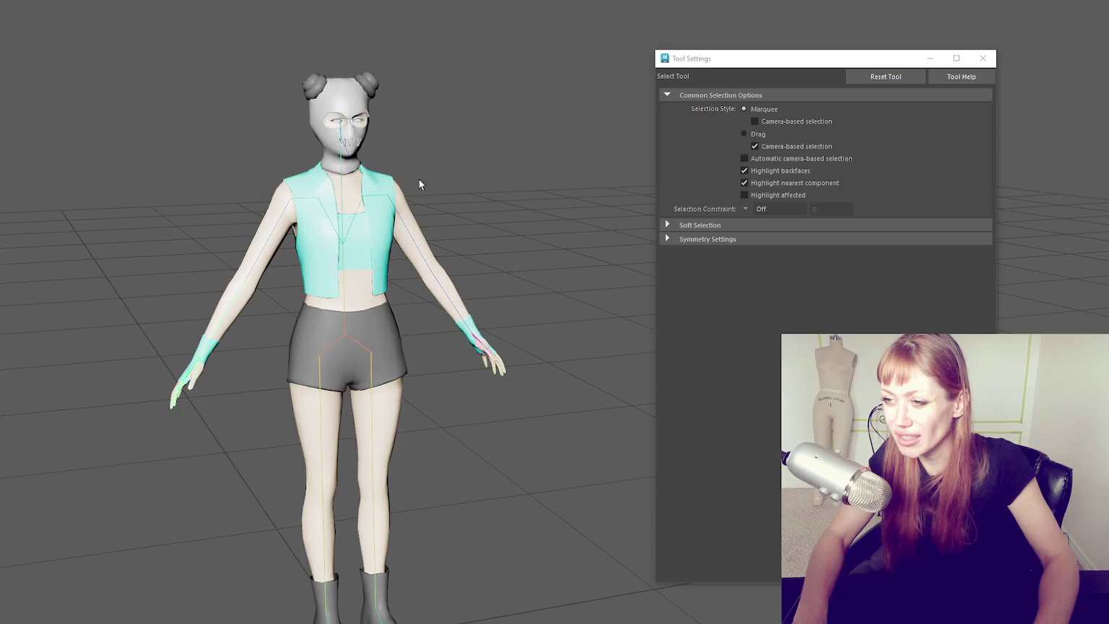
scroll(down, 3)
scroll(up, 3)
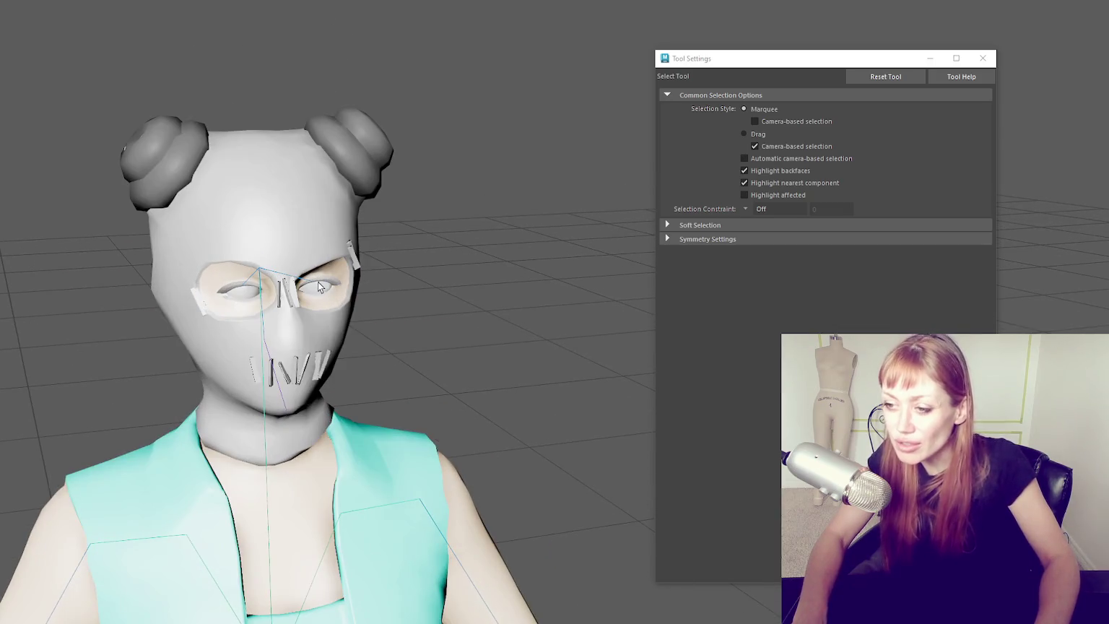
right_click(551, 132)
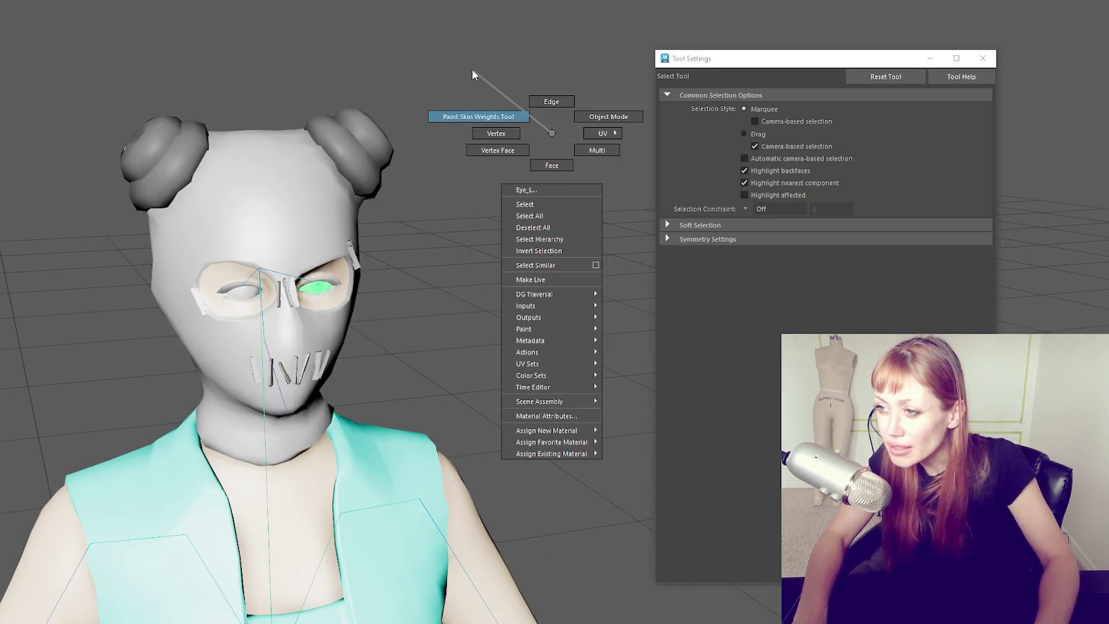
click(473, 75)
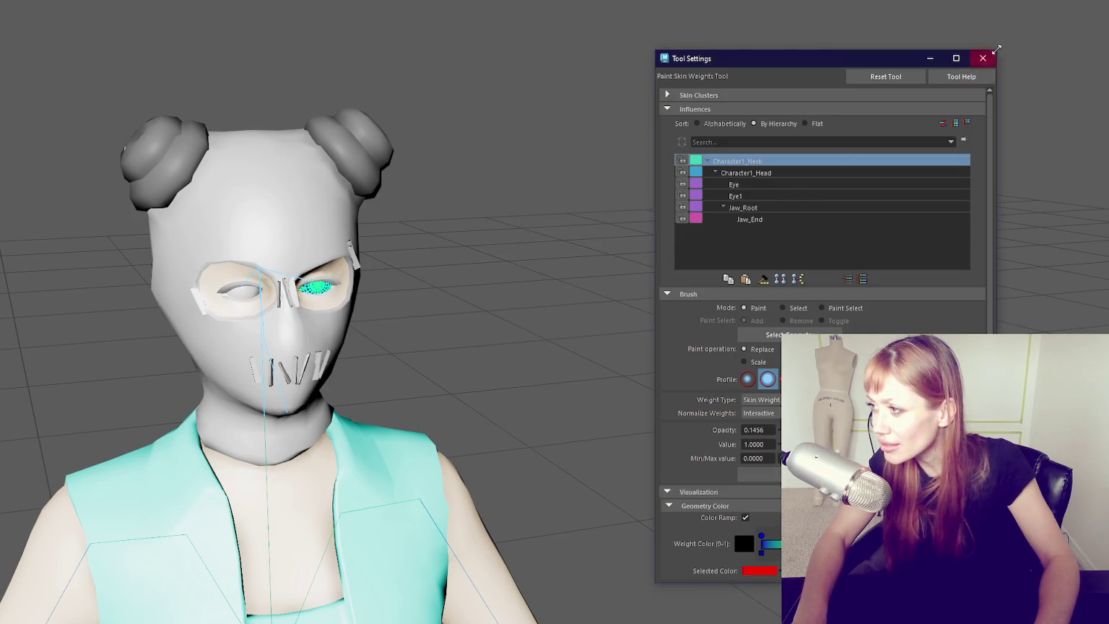
click(982, 58)
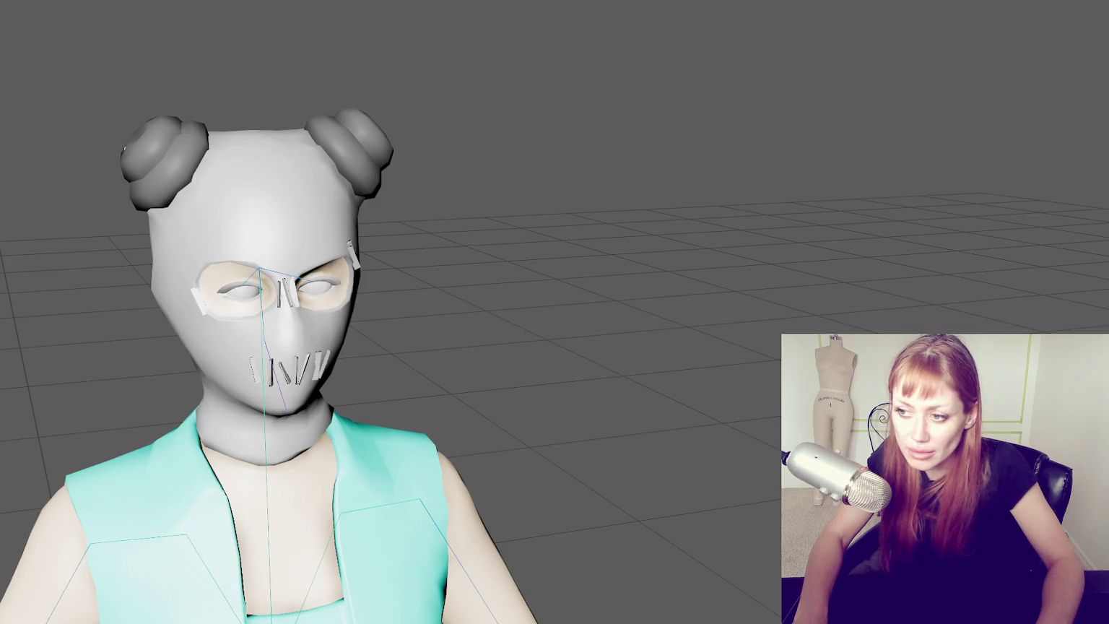
- Switch the viewport to wireframe (4) to reveal the eye meshes inside the head
key(4)
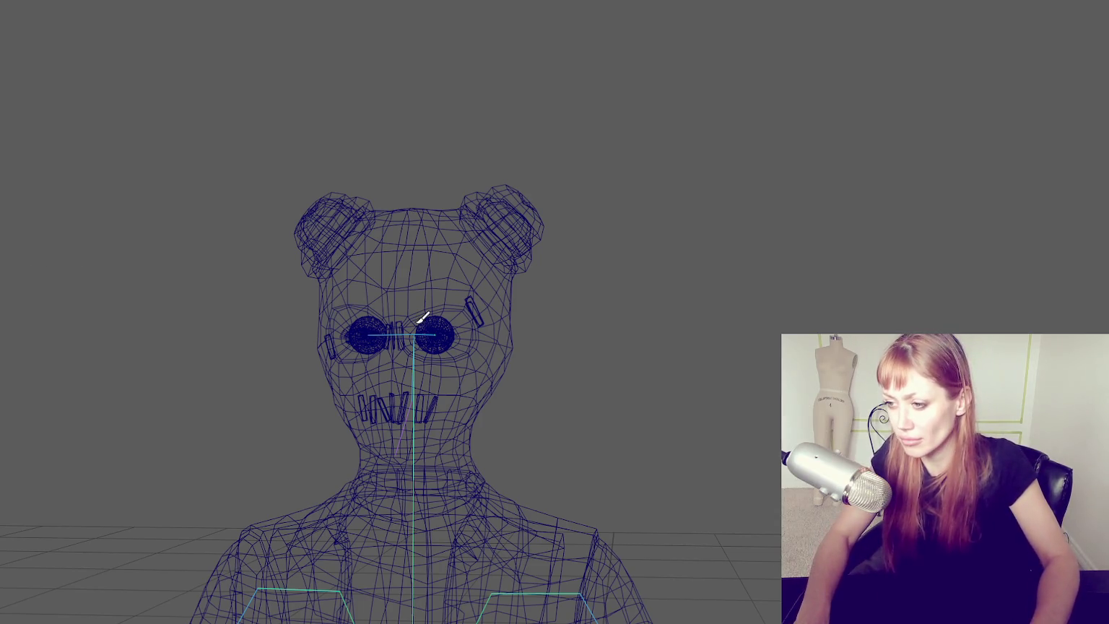
- Set brush opacity to 1.0 with Eye_L as the active influence on the left eye sphere
click(443, 341)
right_click(747, 162)
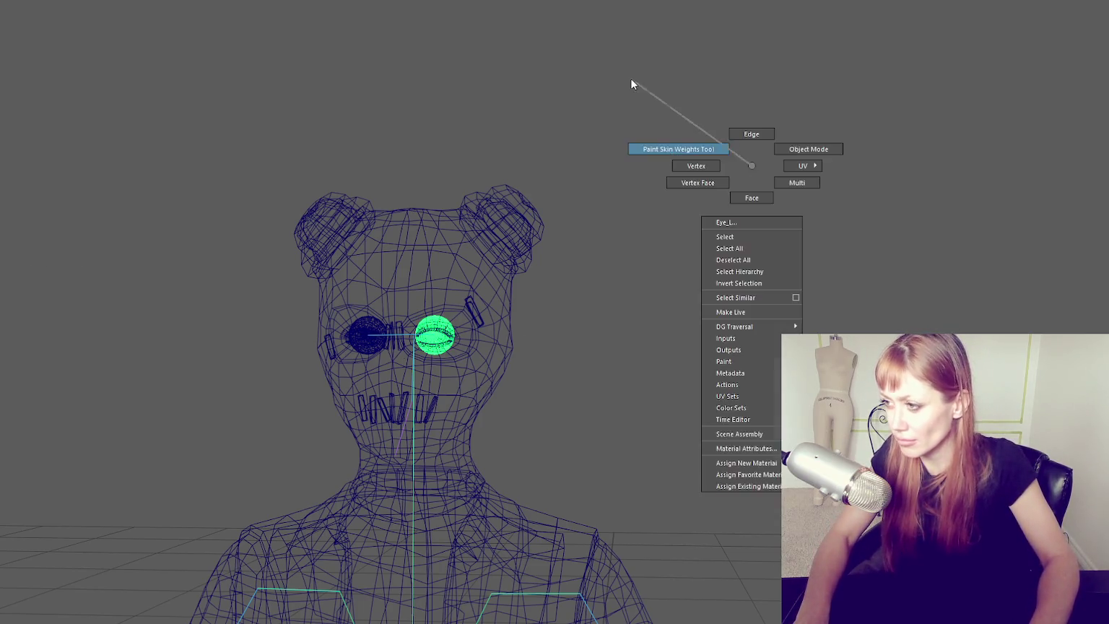
click(631, 79)
click(769, 184)
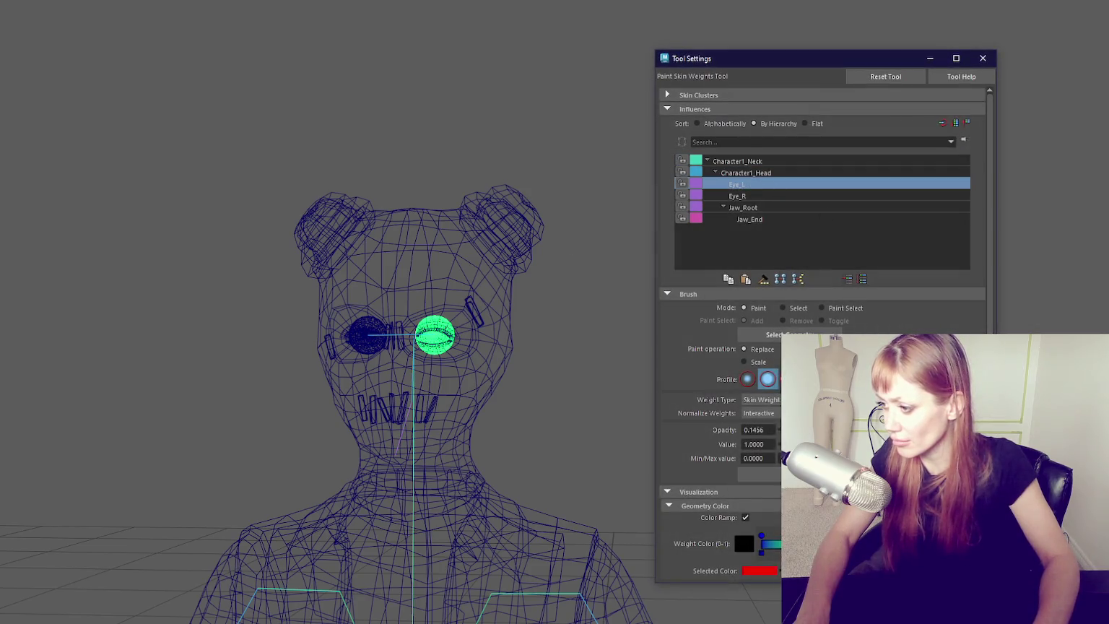
drag(866, 430, 982, 429)
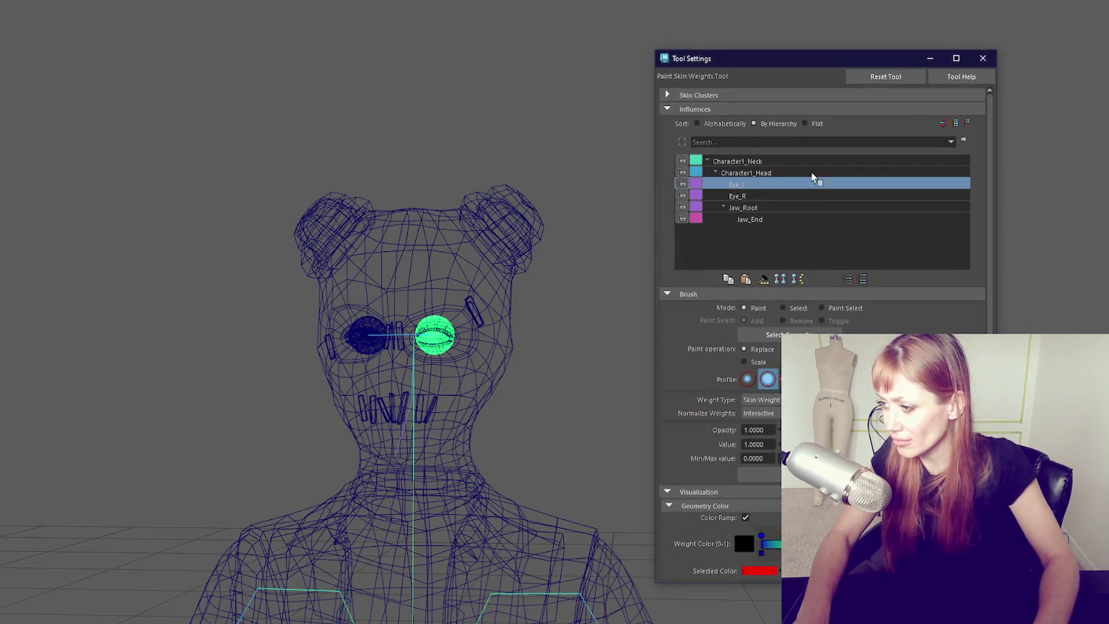
key(q)
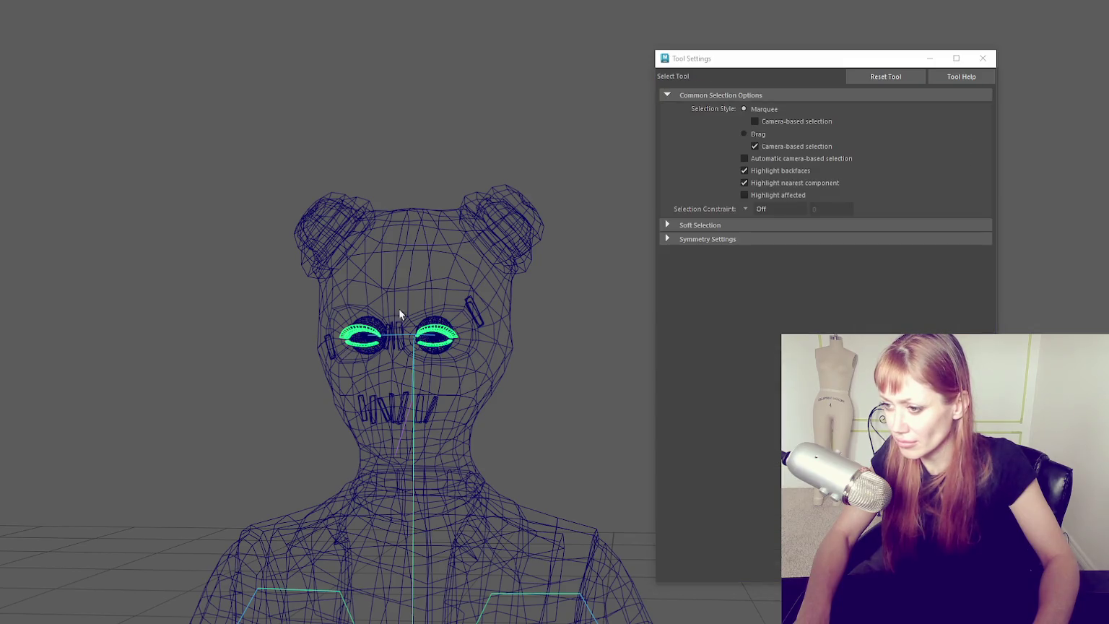
- Confirm the other eye sphere is weighted to Eye_R, then recheck the Eye_L sphere
click(374, 321)
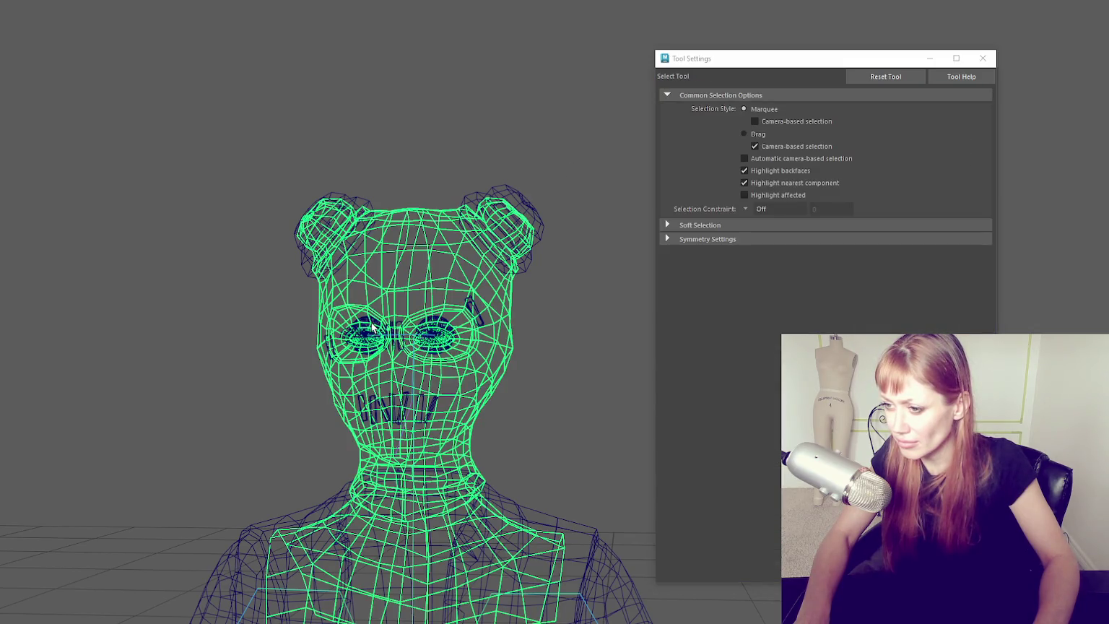
click(366, 341)
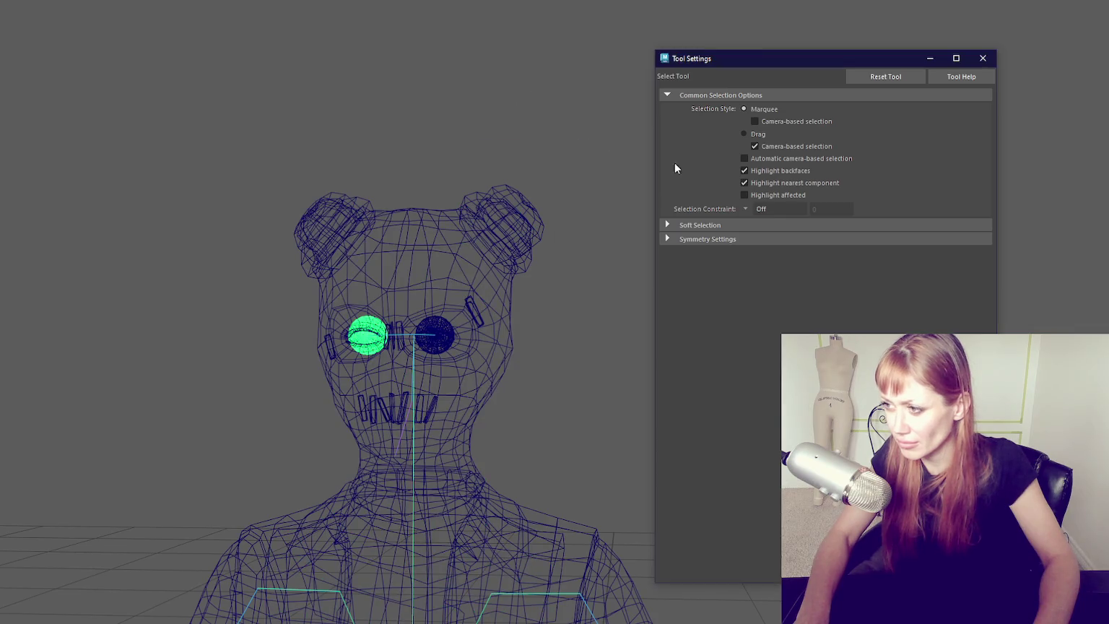
key(y)
click(755, 195)
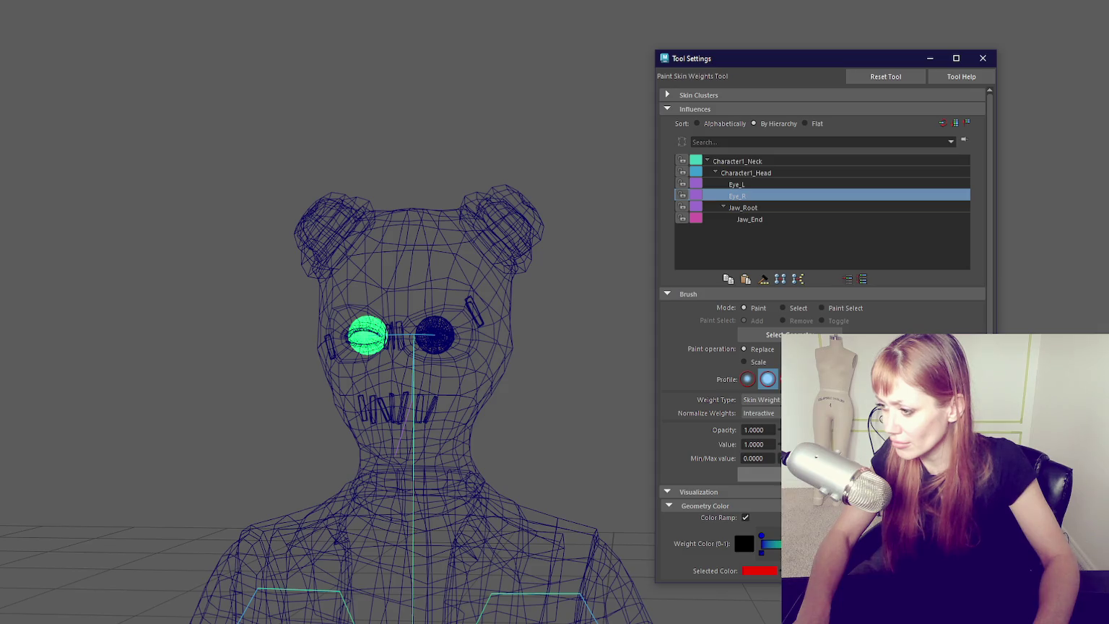
key(q)
click(441, 340)
right_click(442, 340)
click(540, 239)
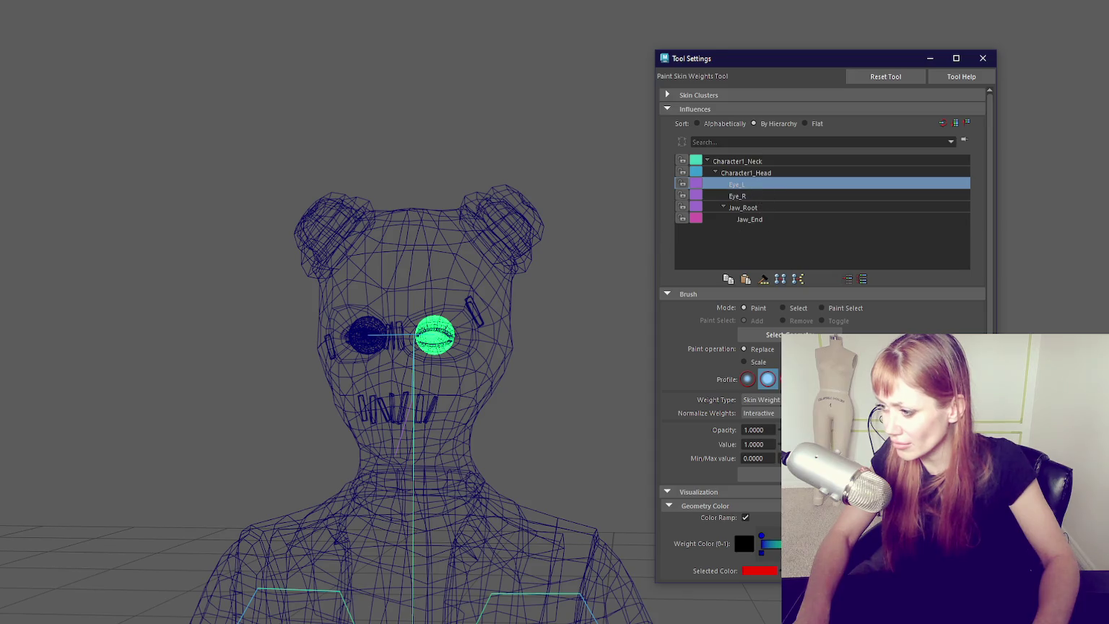
key(q)
- Return to smooth shaded display with the Move tool and select the element at the jaw
click(312, 106)
drag(258, 149, 363, 215)
key(5)
key(w)
click(284, 394)
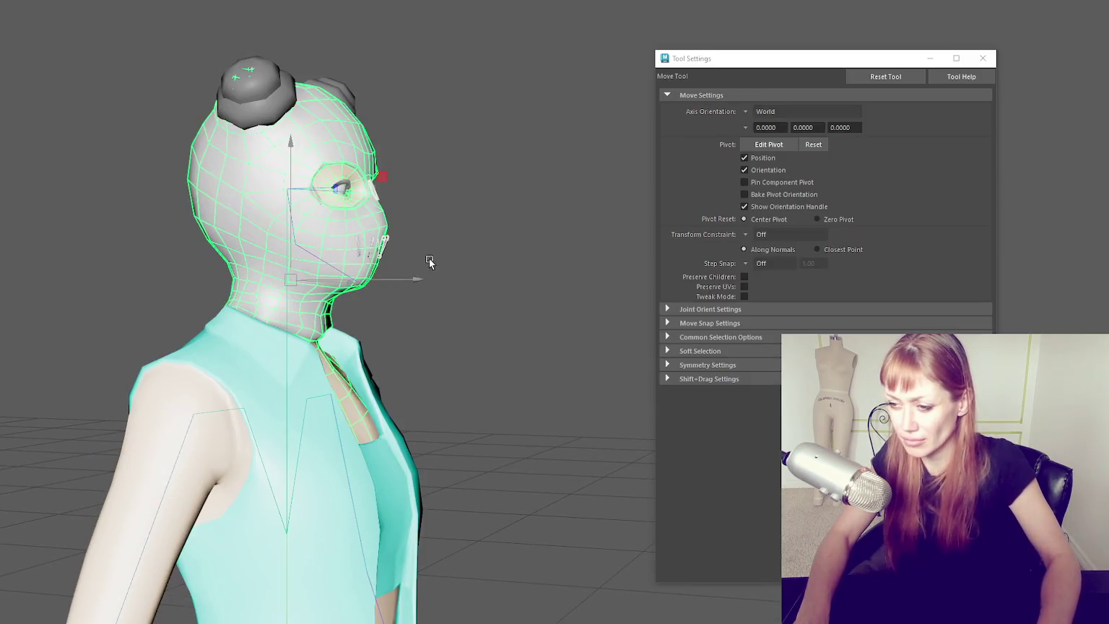
- Show Character1_Head weights on the head mesh and collapse the LeftShoulder and Neck influence branches
scroll(up, 3)
drag(252, 264, 312, 292)
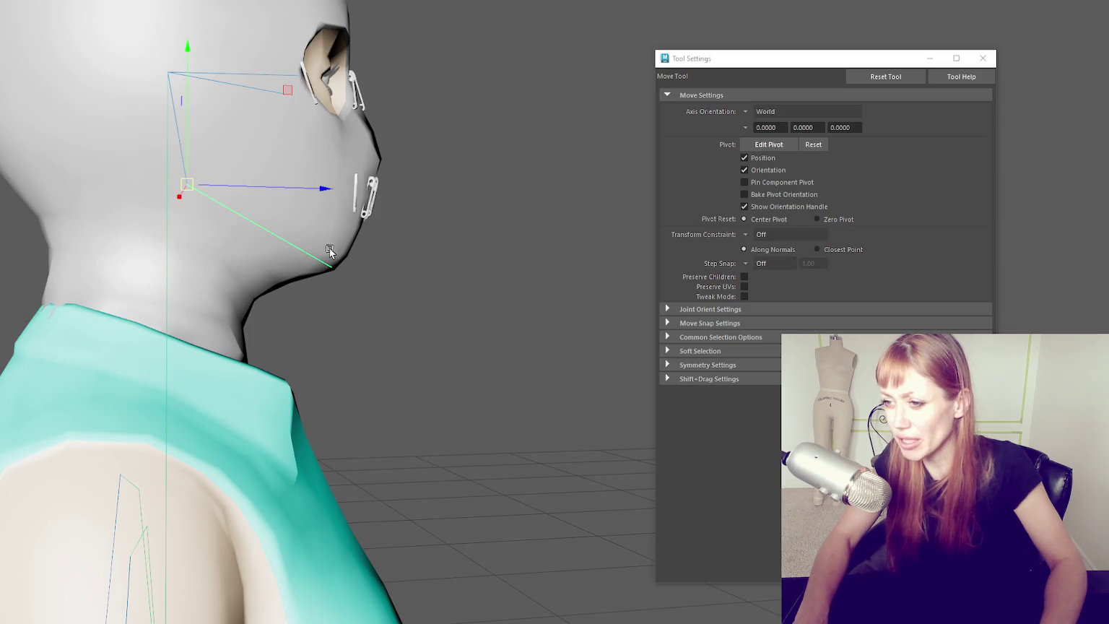
key(b)
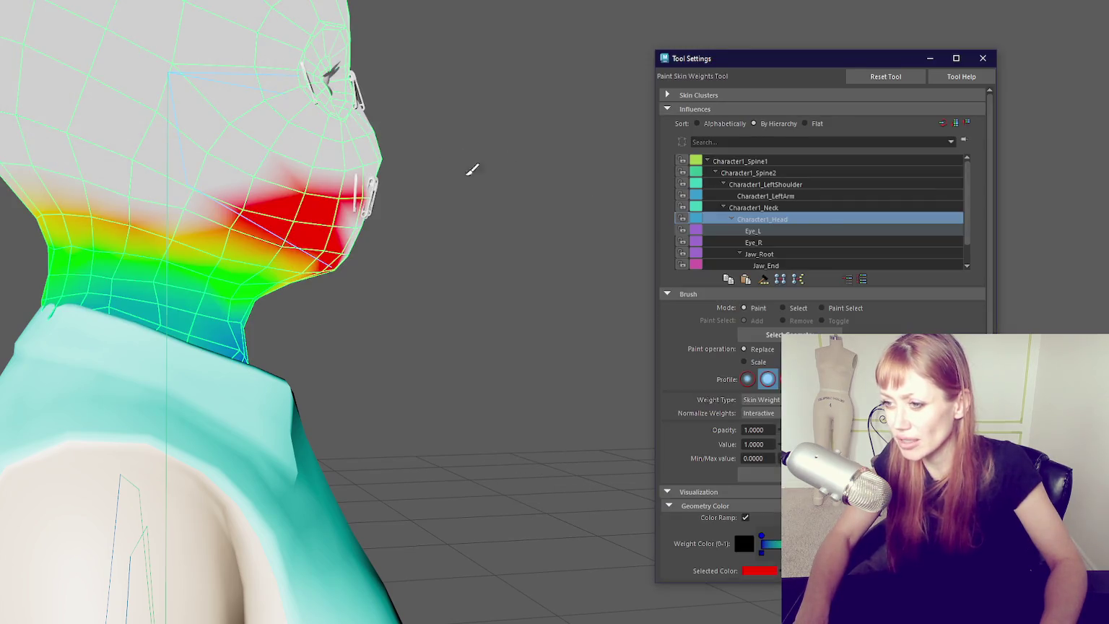
click(723, 185)
click(723, 196)
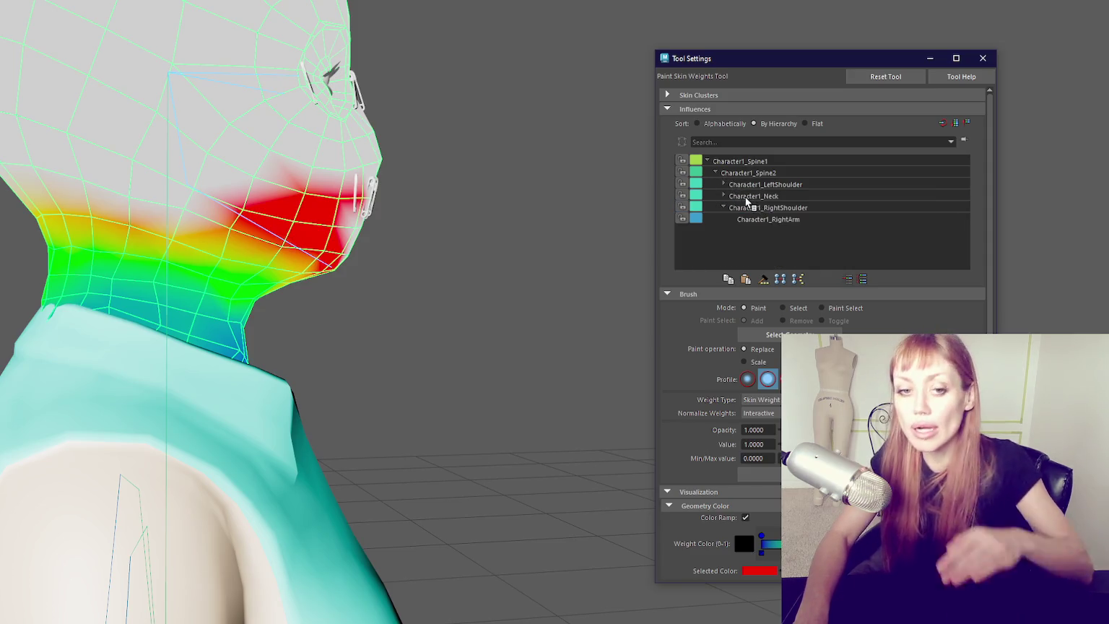
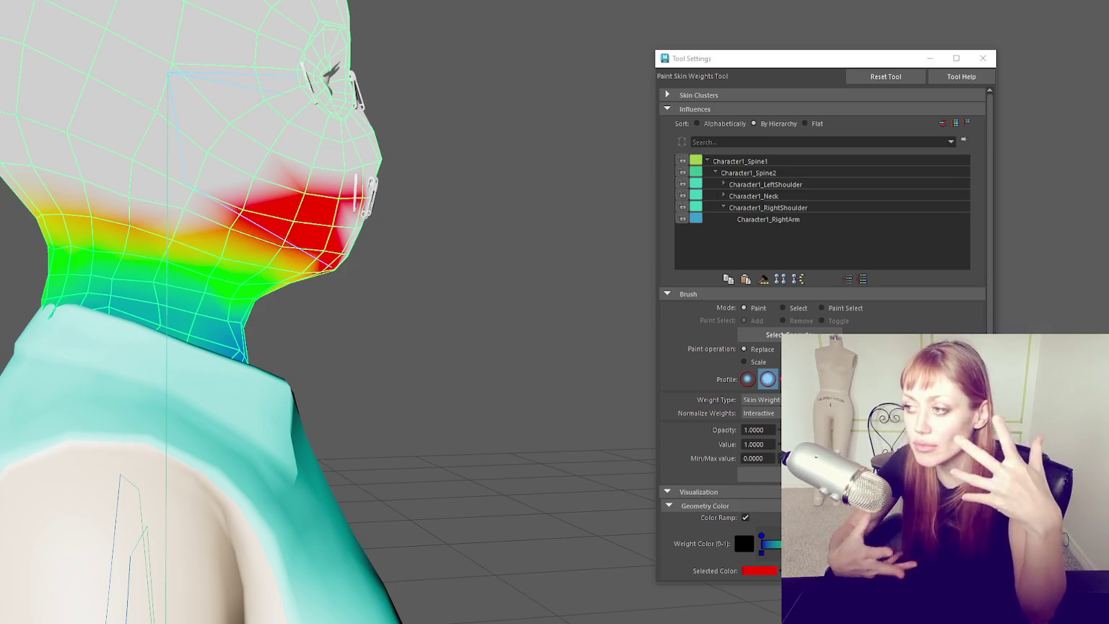
- Face the head and compare the RightShoulder, Neck and spine influences, ending on Character1_Spine2
scroll(up, 3)
scroll(down, 3)
scroll(down, 3)
drag(549, 242, 390, 235)
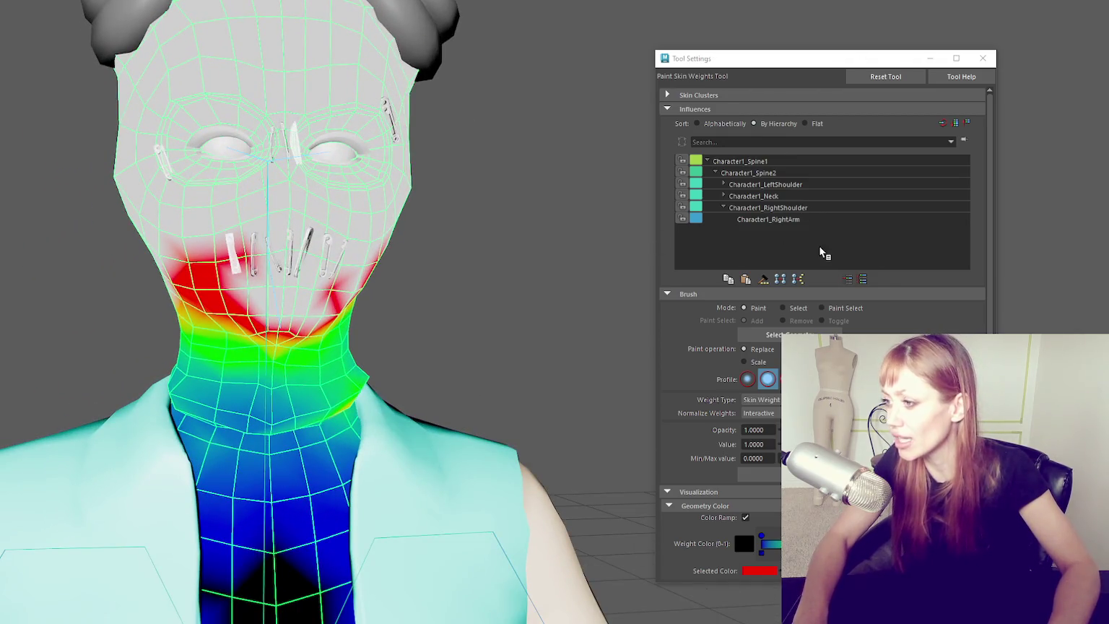
click(852, 209)
click(847, 197)
click(827, 185)
click(812, 173)
click(810, 163)
click(819, 194)
click(817, 175)
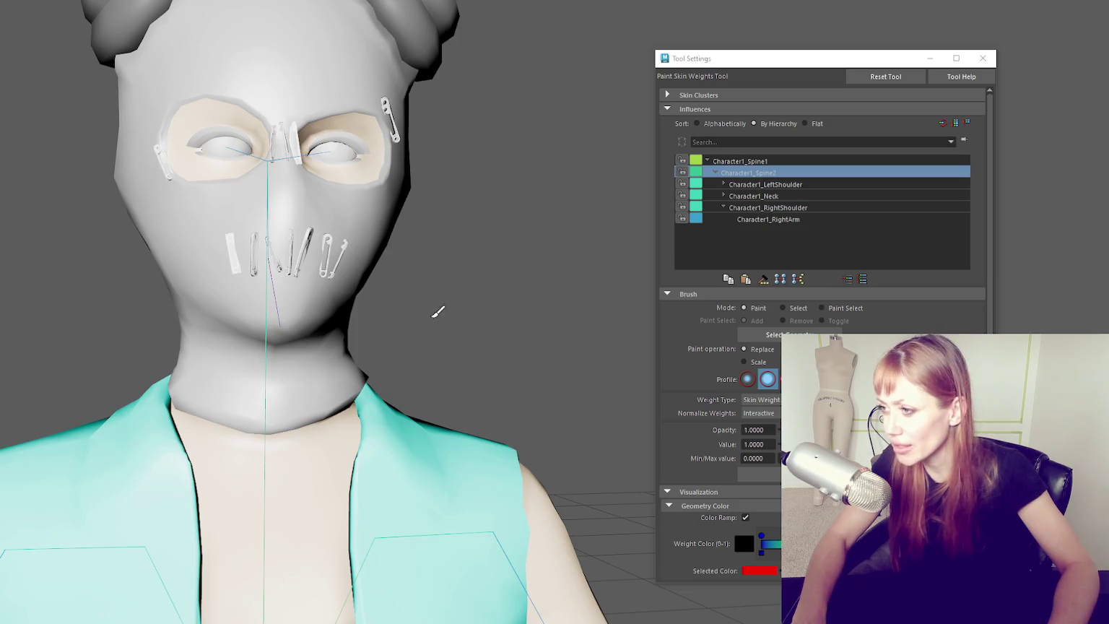
click(848, 142)
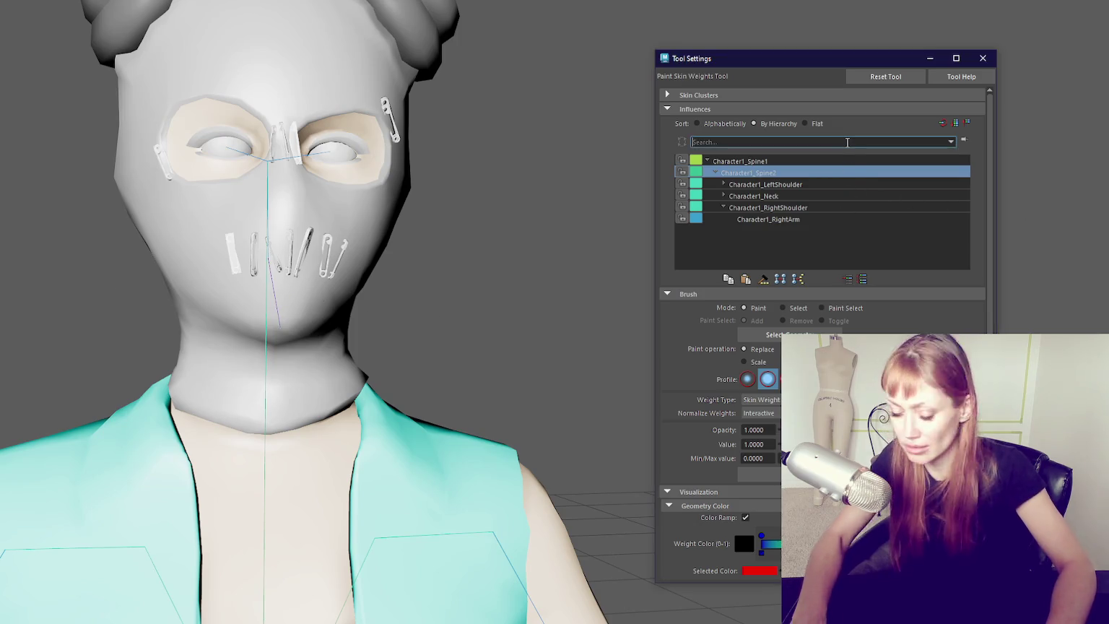
- Filter the influence list by 'jaw', re-enter the Paint Skin Weights Tool and clear the filter
text(jaw)
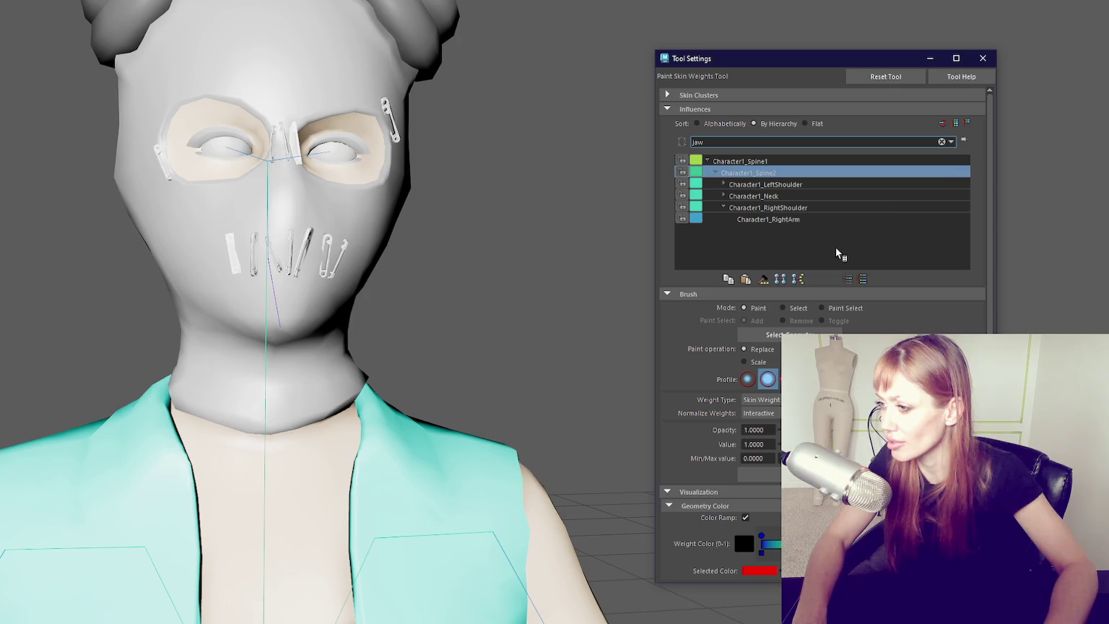
right_click(819, 246)
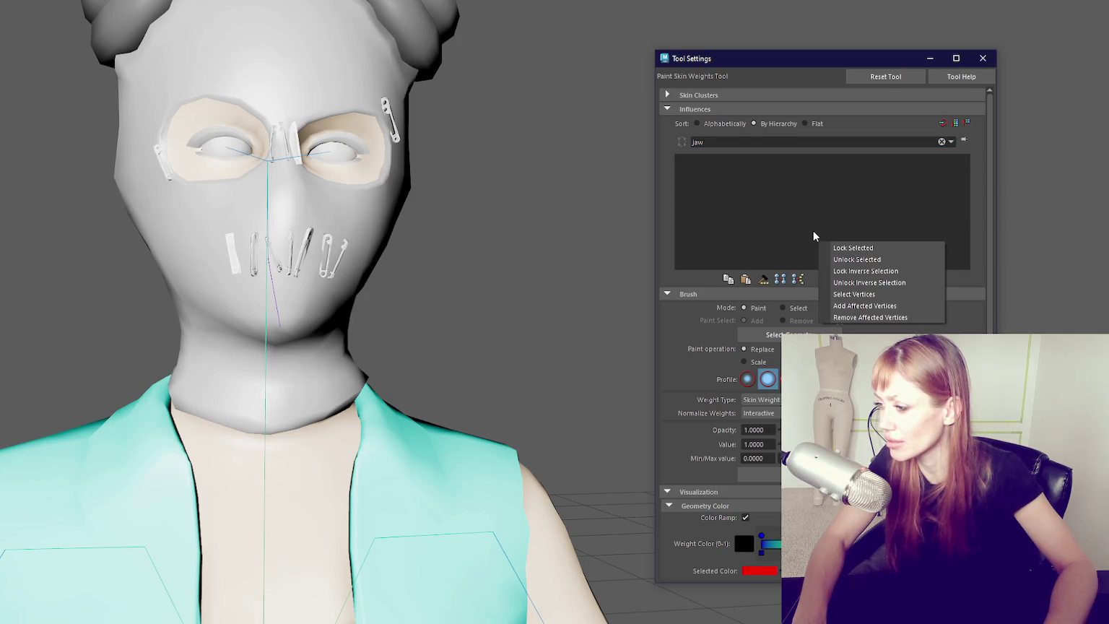
click(762, 216)
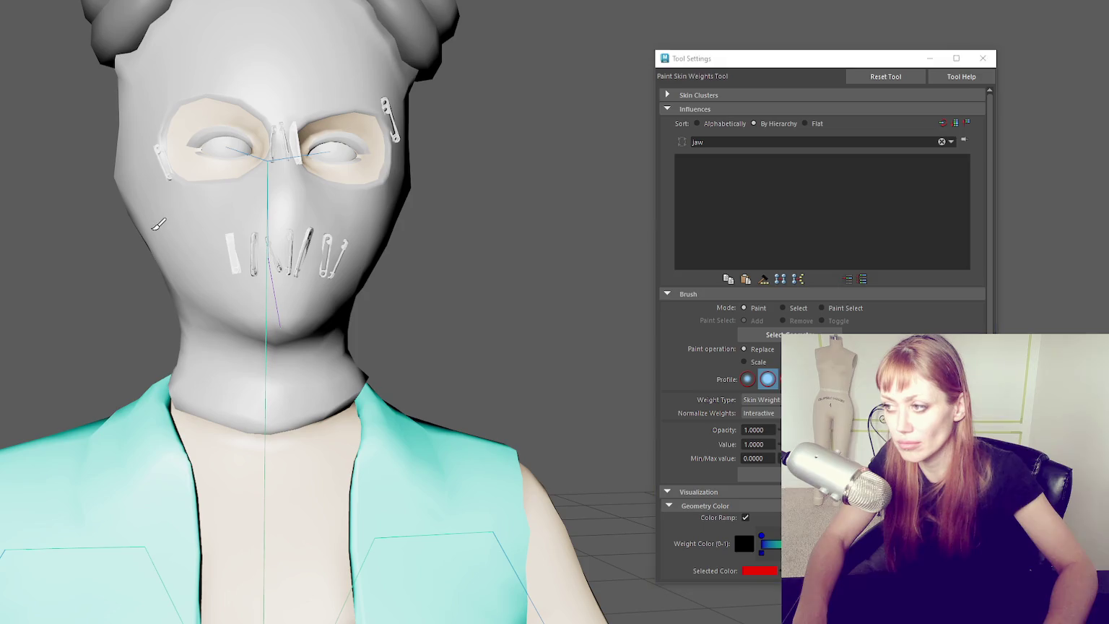
key(q)
right_click(495, 144)
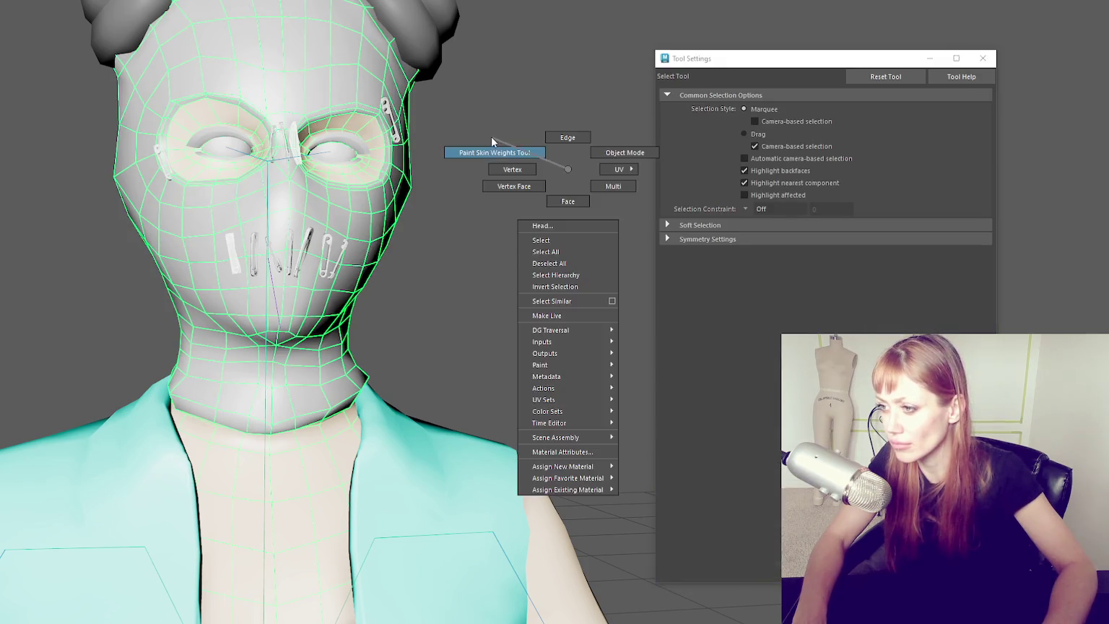
click(440, 150)
double_click(775, 144)
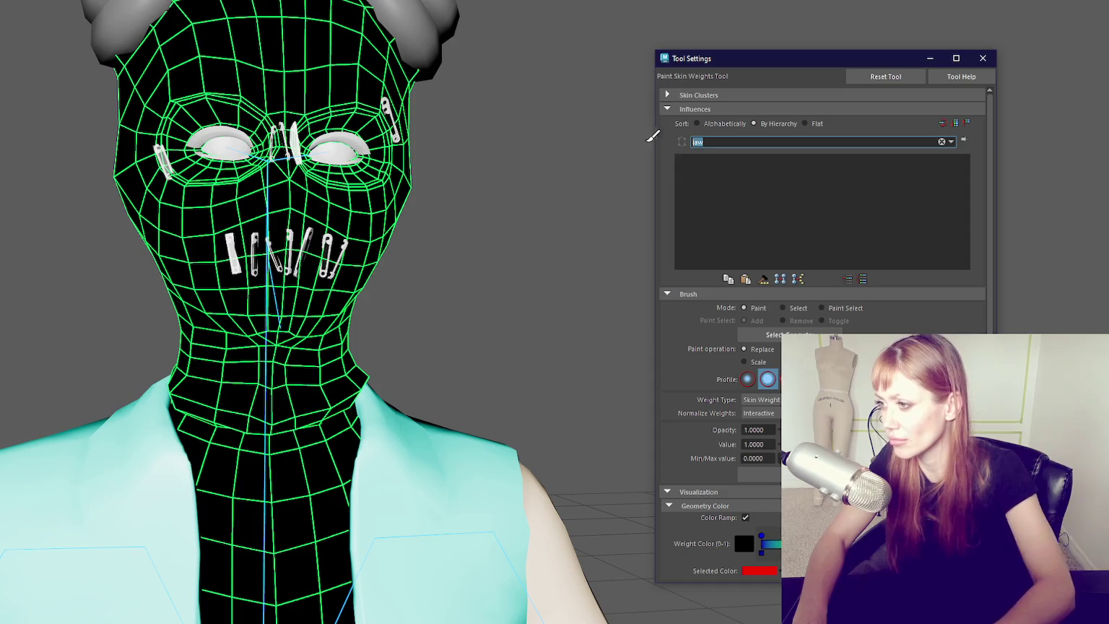
key(BackSpace)
- Inspect the skin cluster, recent searches and Character1_Spine1 influence options, then browse the list
click(718, 95)
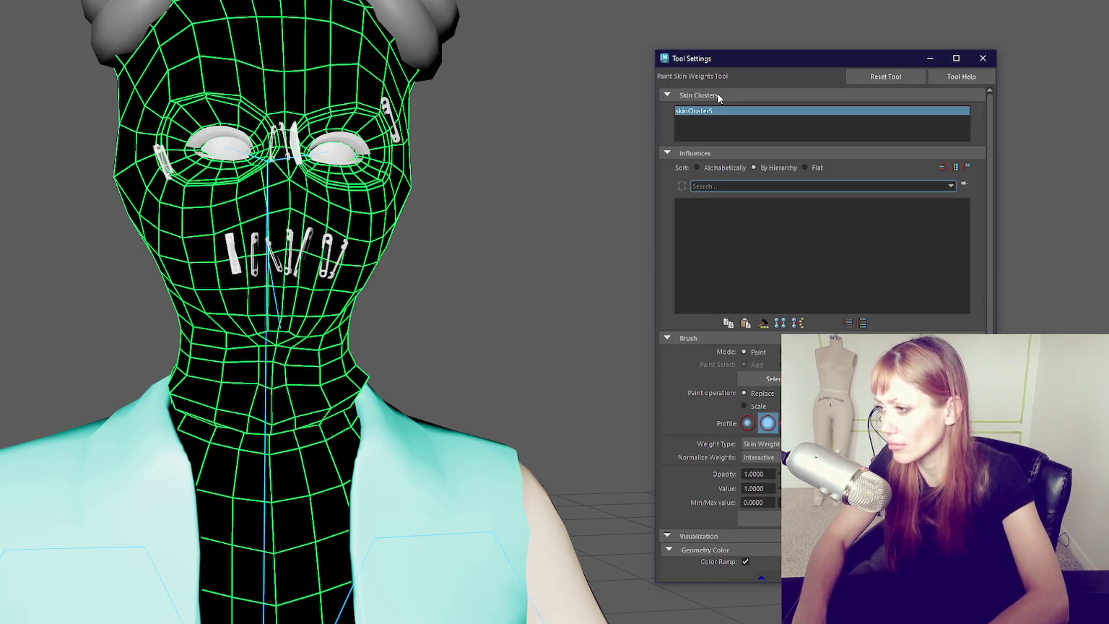
click(717, 95)
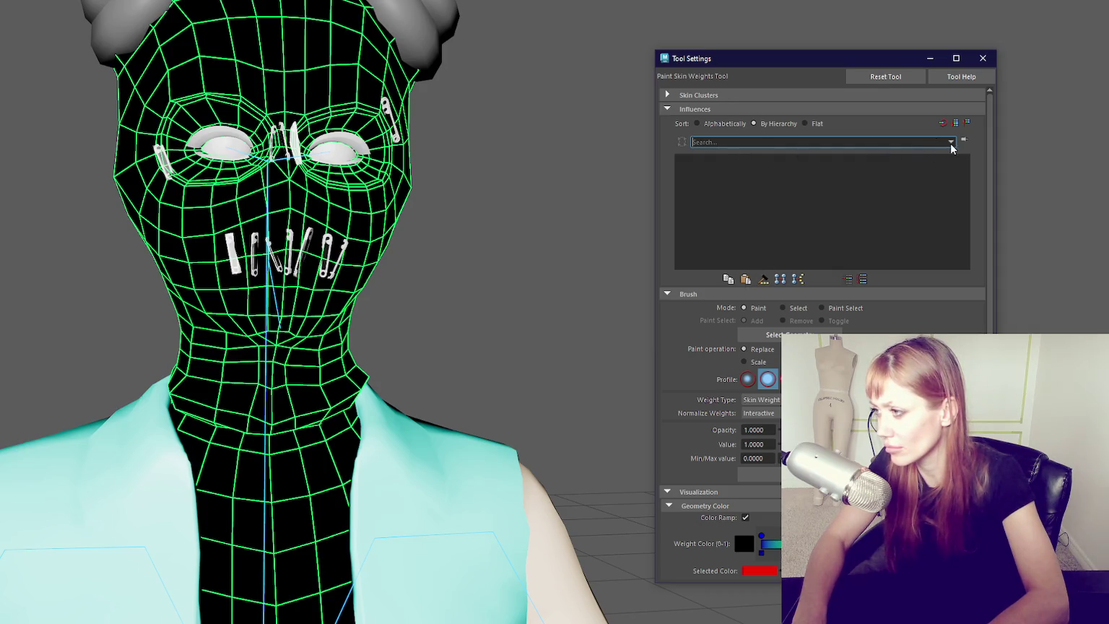
click(951, 143)
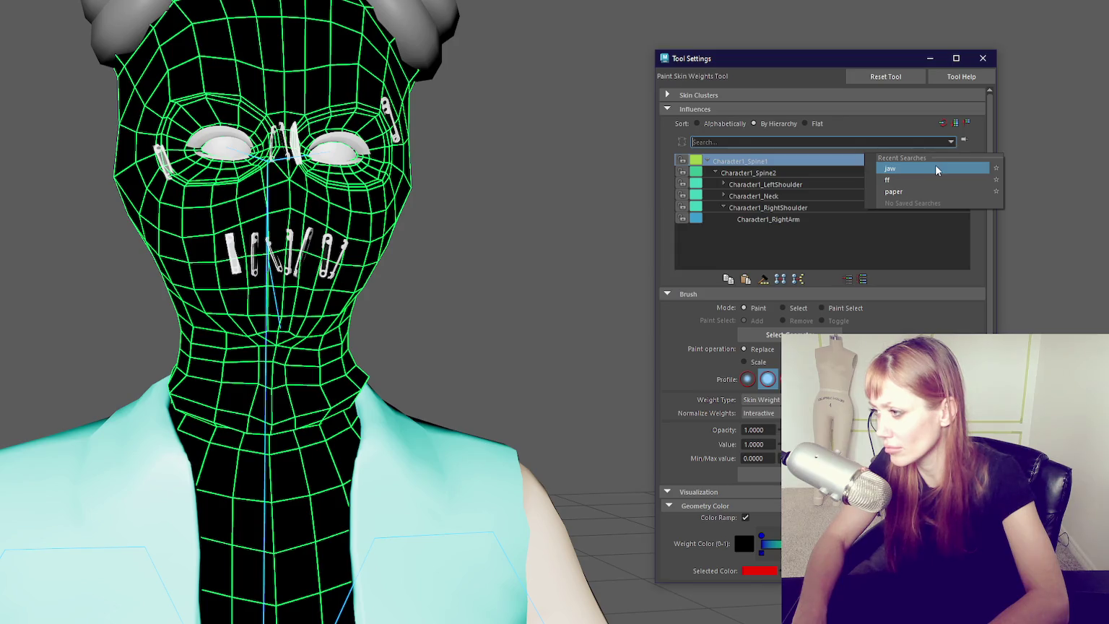
click(927, 140)
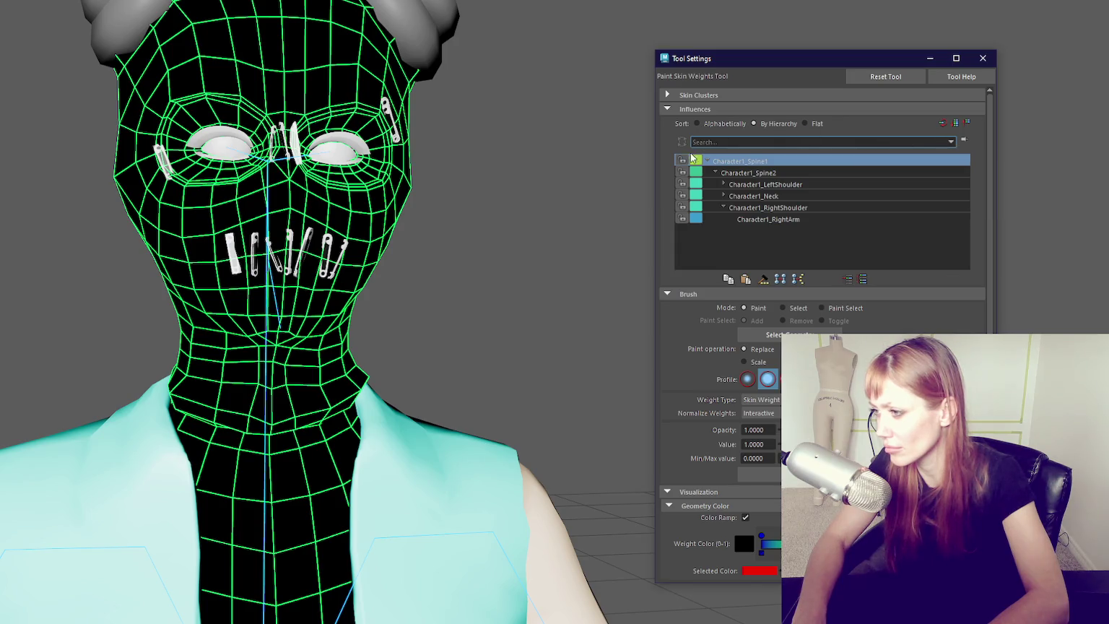
right_click(737, 164)
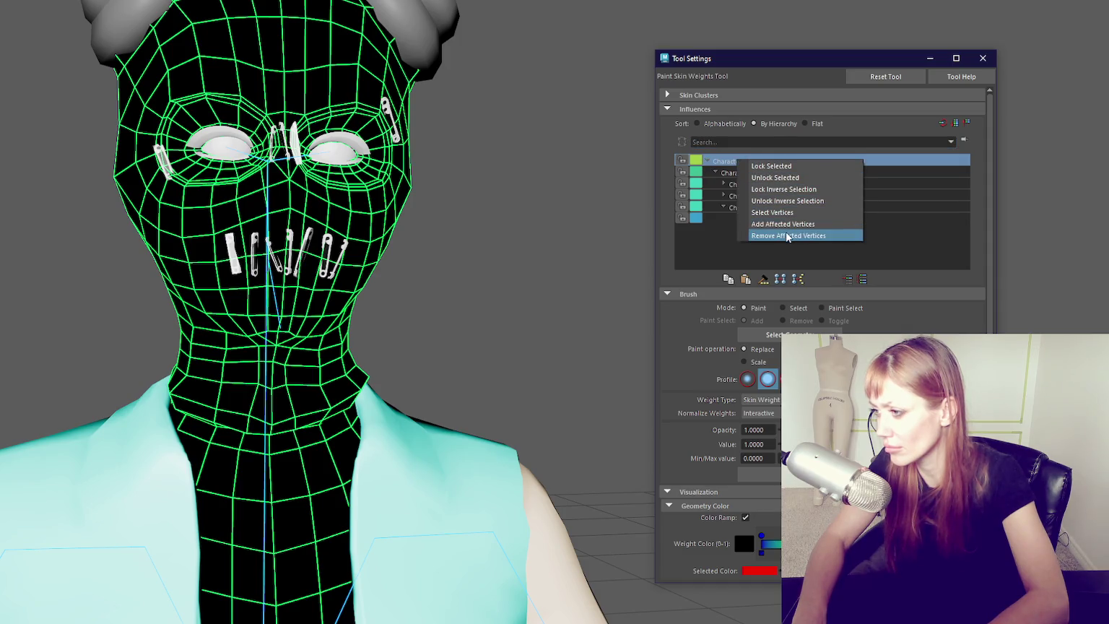
right_click(720, 245)
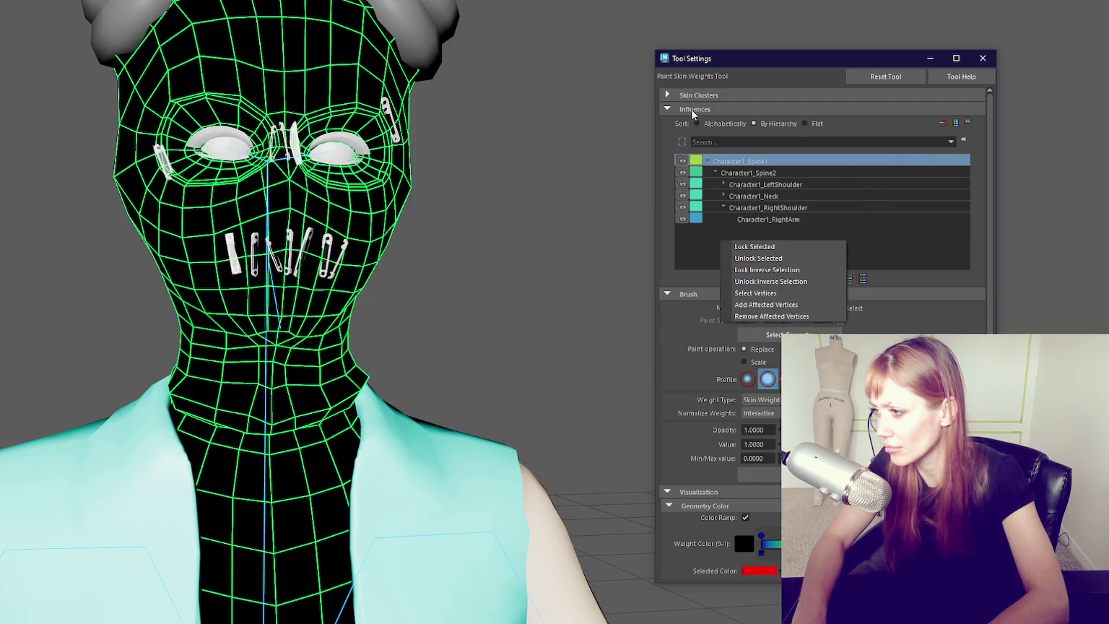
click(689, 249)
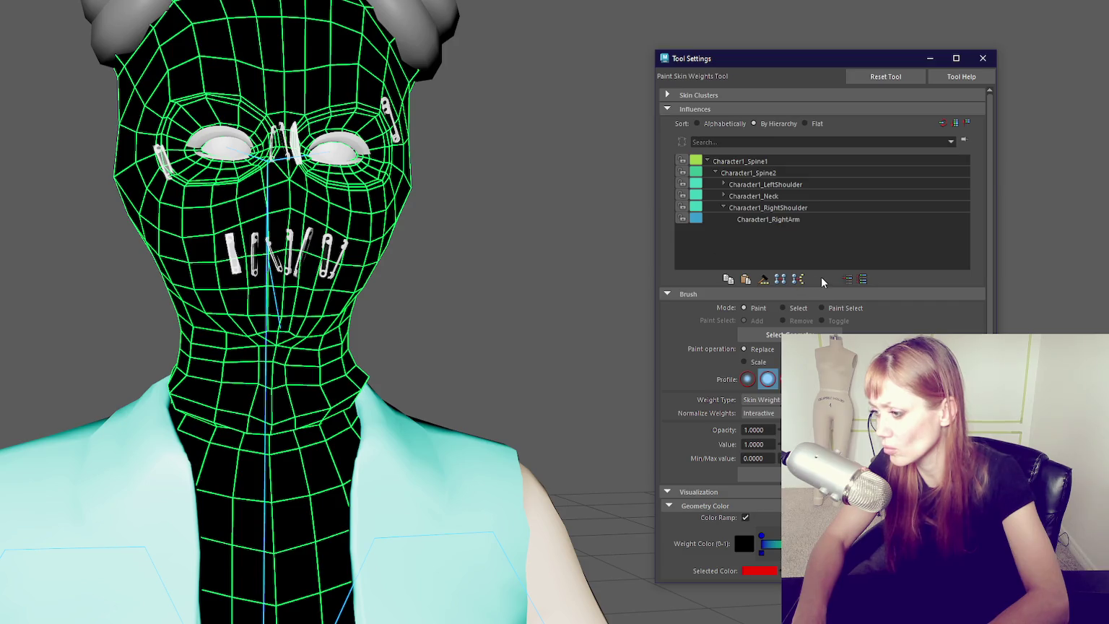
scroll(down, 3)
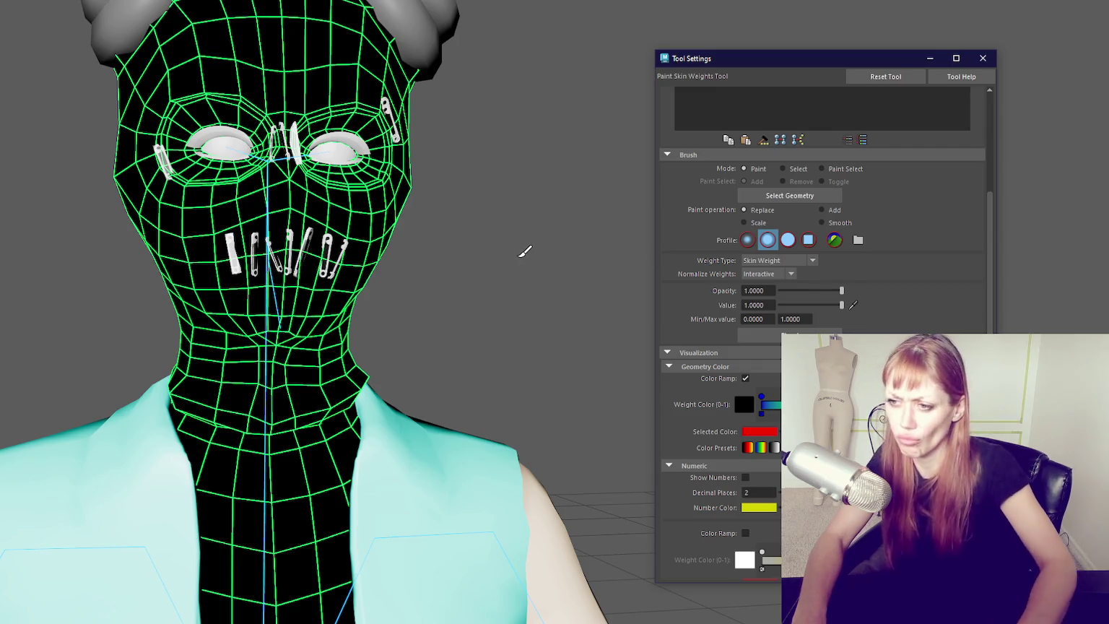
scroll(down, 3)
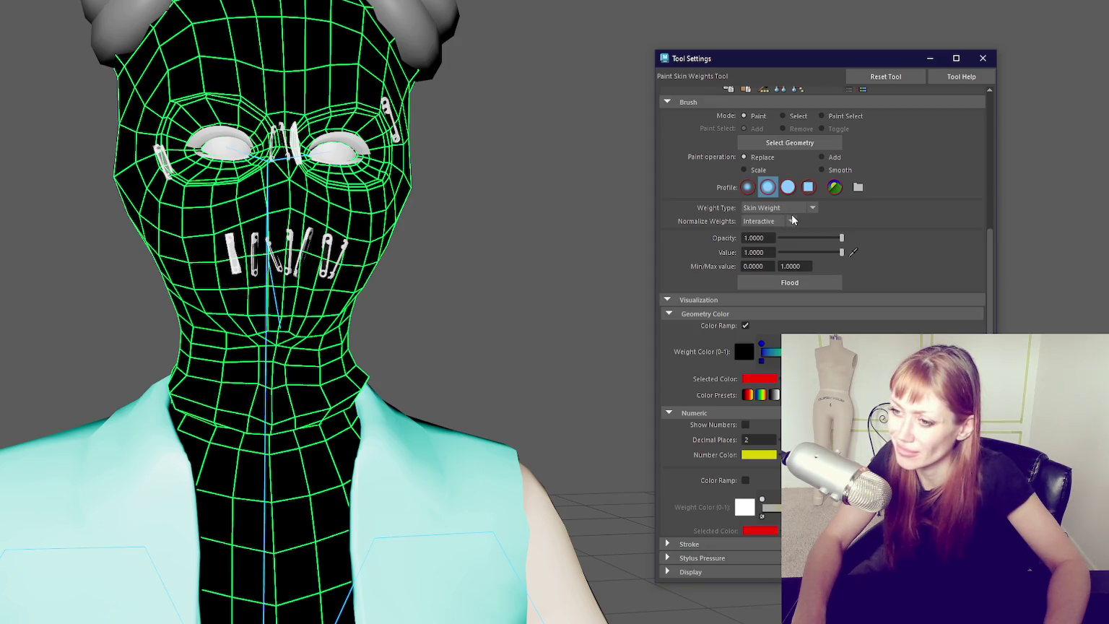
scroll(up, 3)
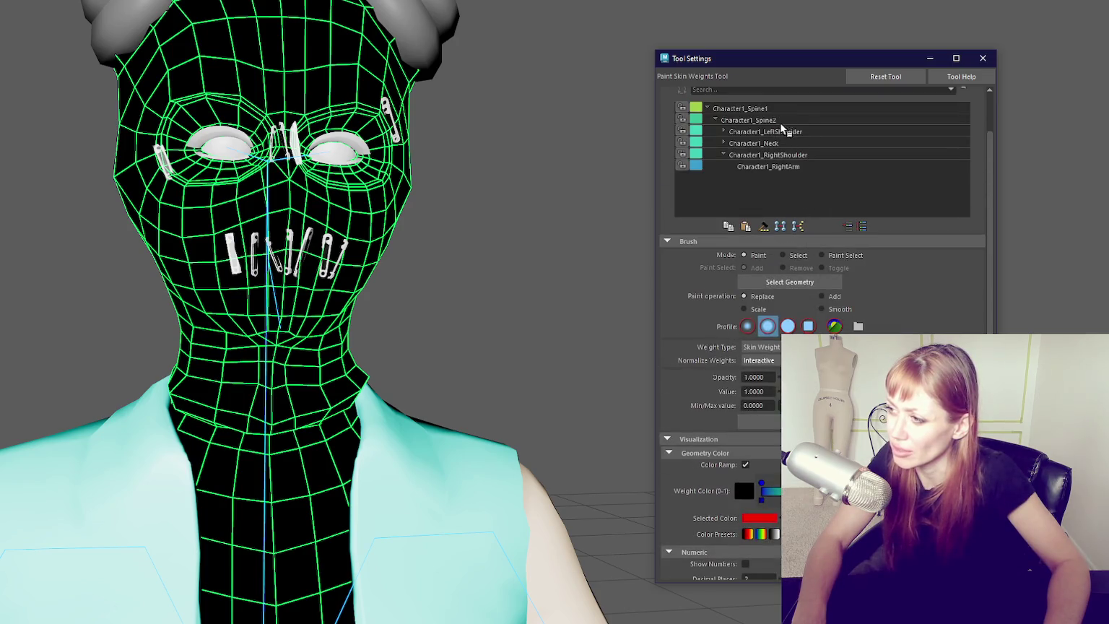
- Resume weight painting, expand Character1_Neck and show Character1_Head's weights
key(q)
right_click(534, 118)
click(436, 77)
click(776, 144)
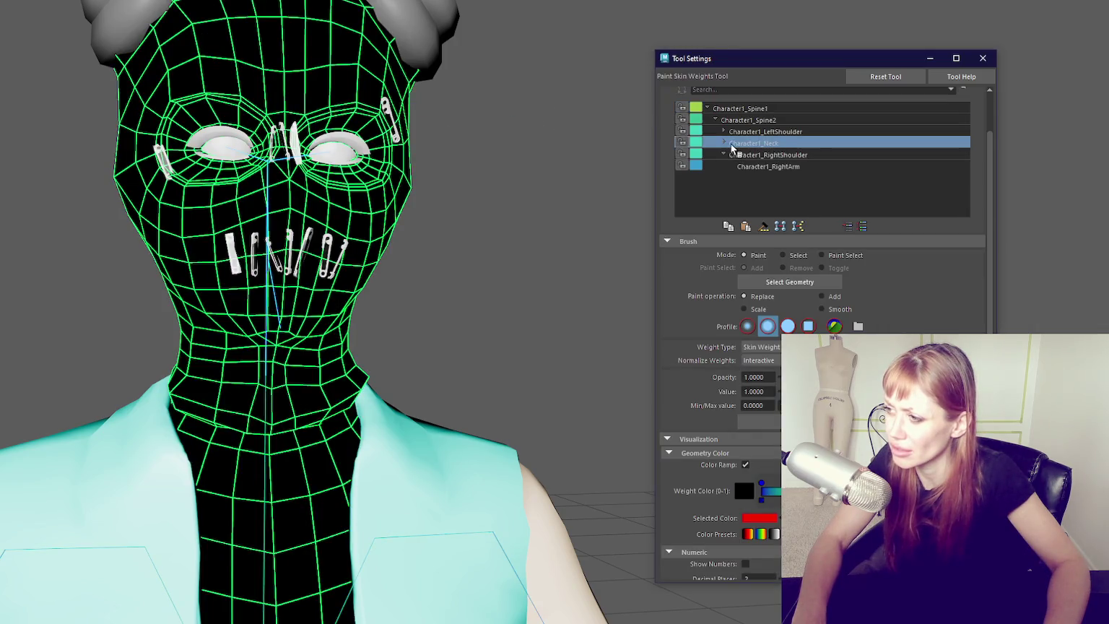
click(726, 144)
click(774, 157)
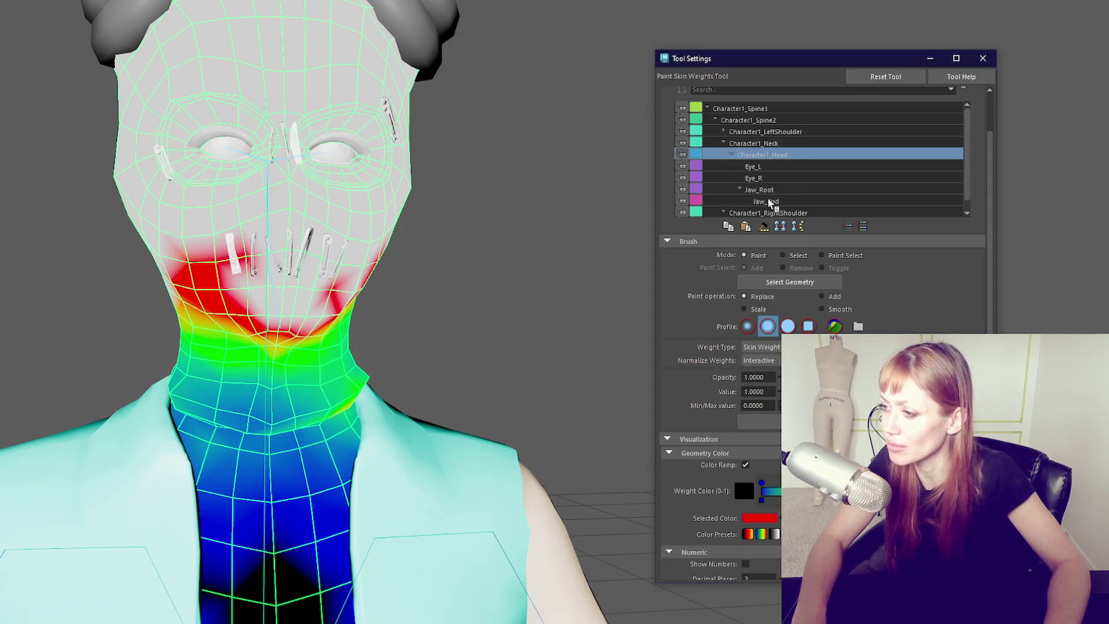
- Paint Jaw_End weight onto the left cheek and check it from several angles
click(767, 202)
drag(366, 218, 166, 241)
drag(506, 311, 515, 284)
scroll(down, 3)
drag(404, 289, 43, 180)
drag(421, 309, 371, 310)
drag(255, 227, 574, 366)
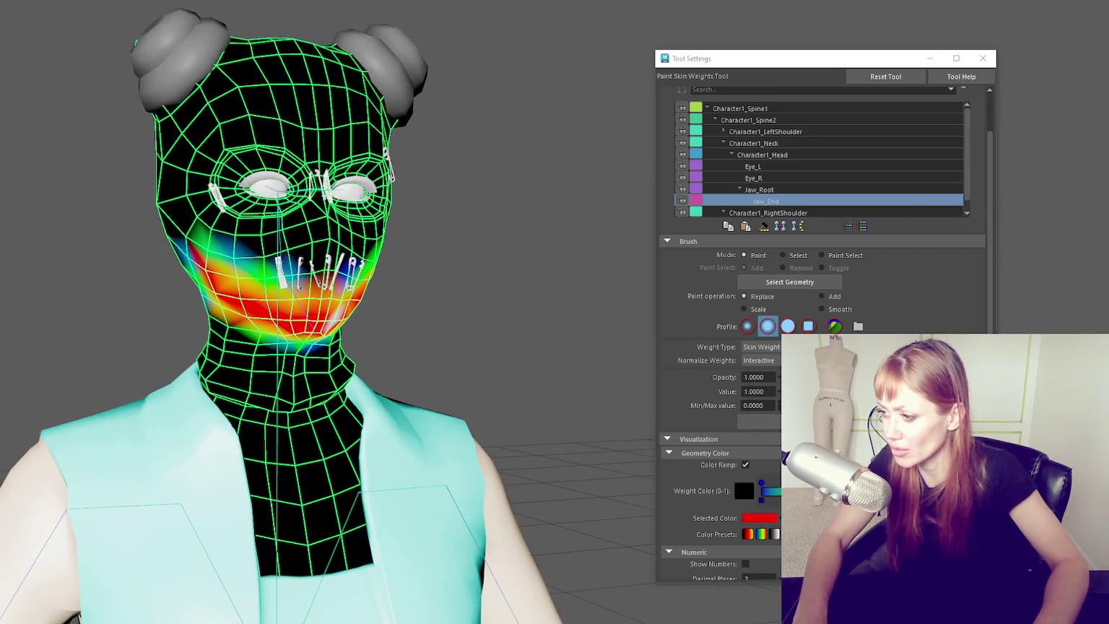
- Lower brush opacity to about 0.65, paint softer jaw weight under the chin, then undo it
drag(308, 286, 301, 304)
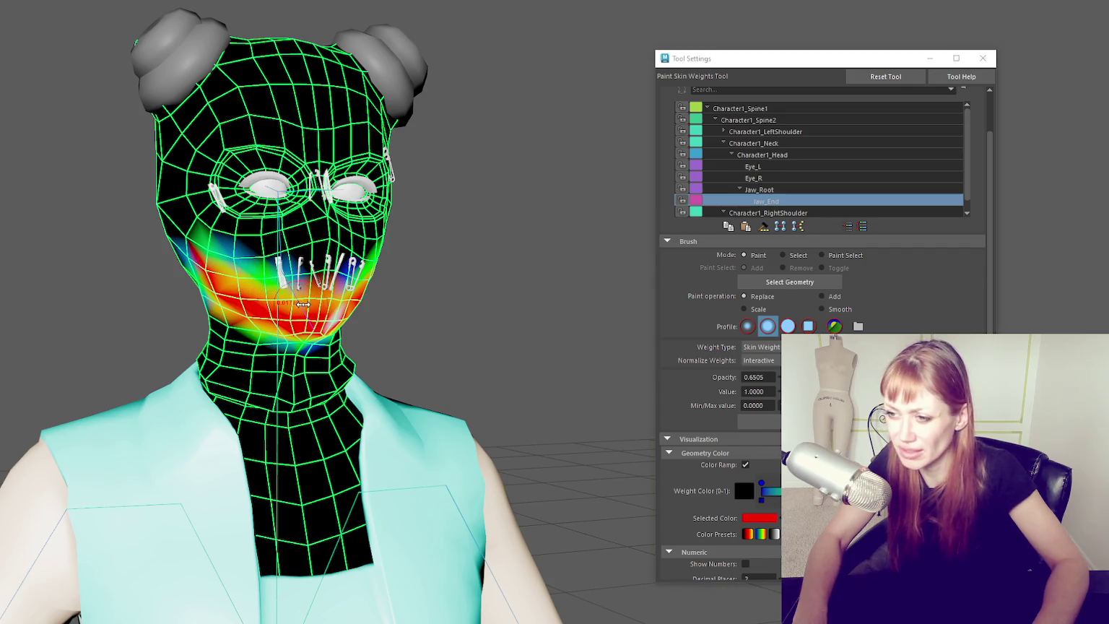
drag(210, 256, 535, 334)
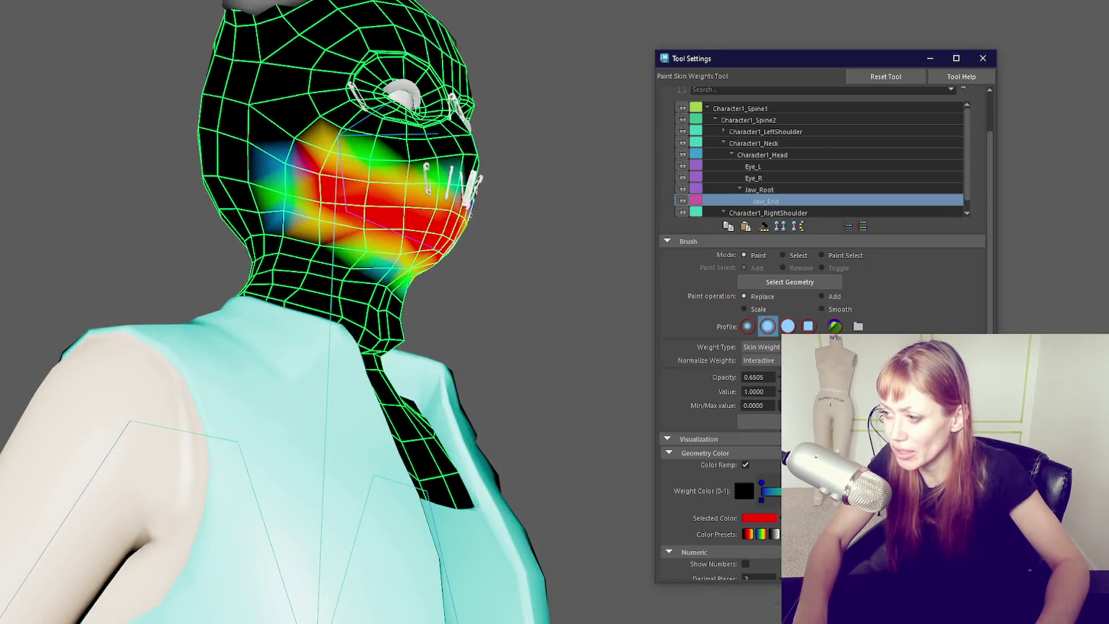
drag(376, 278, 195, 256)
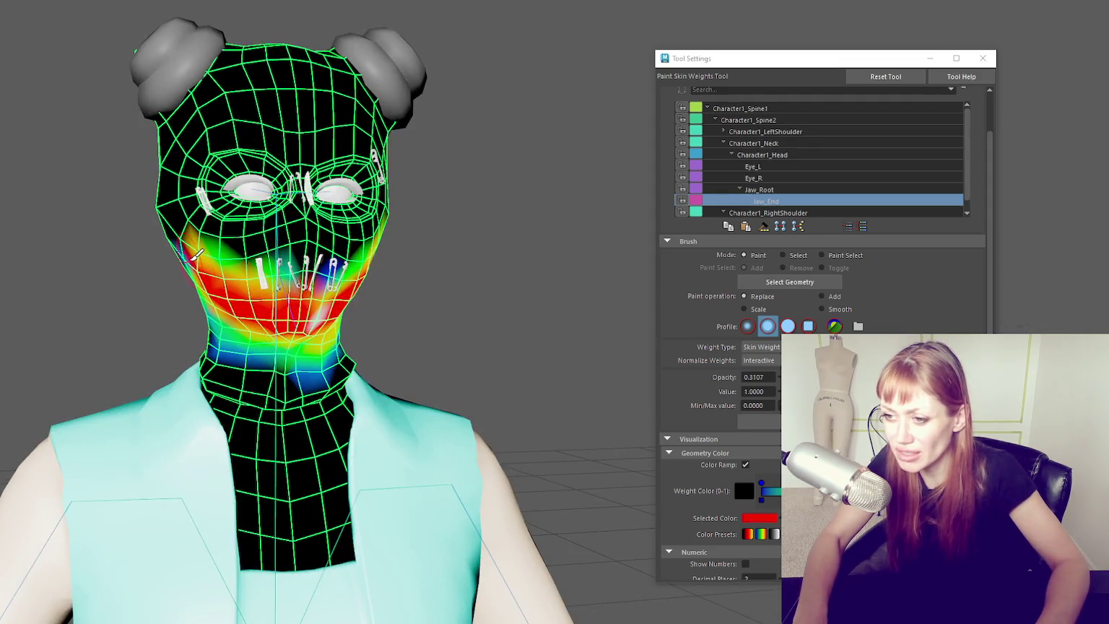
scroll(up, 3)
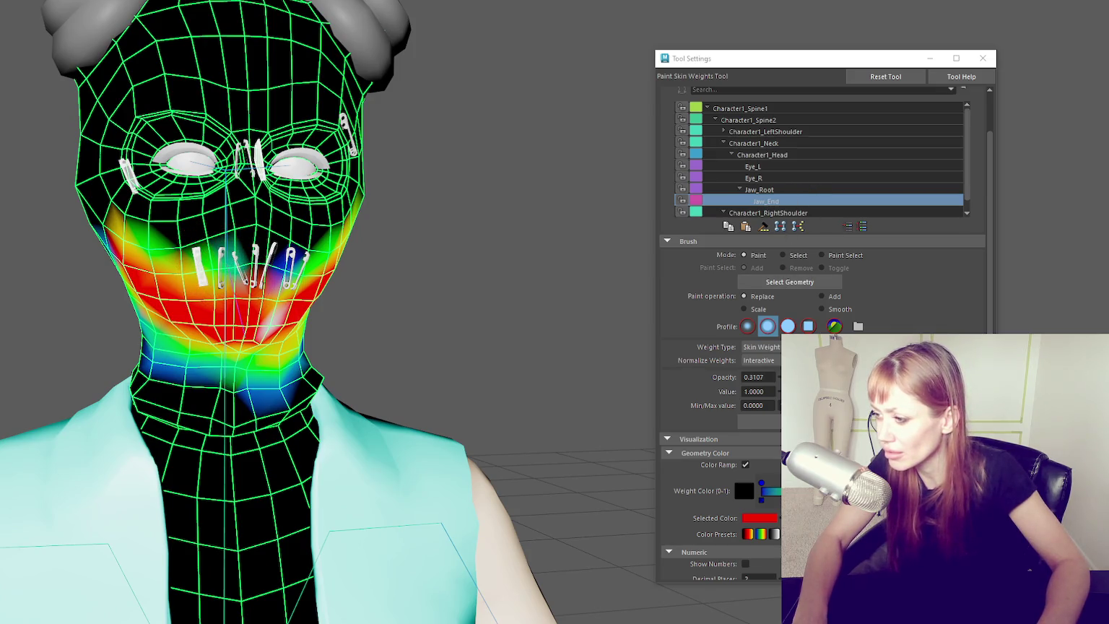
key(ctrl+z)
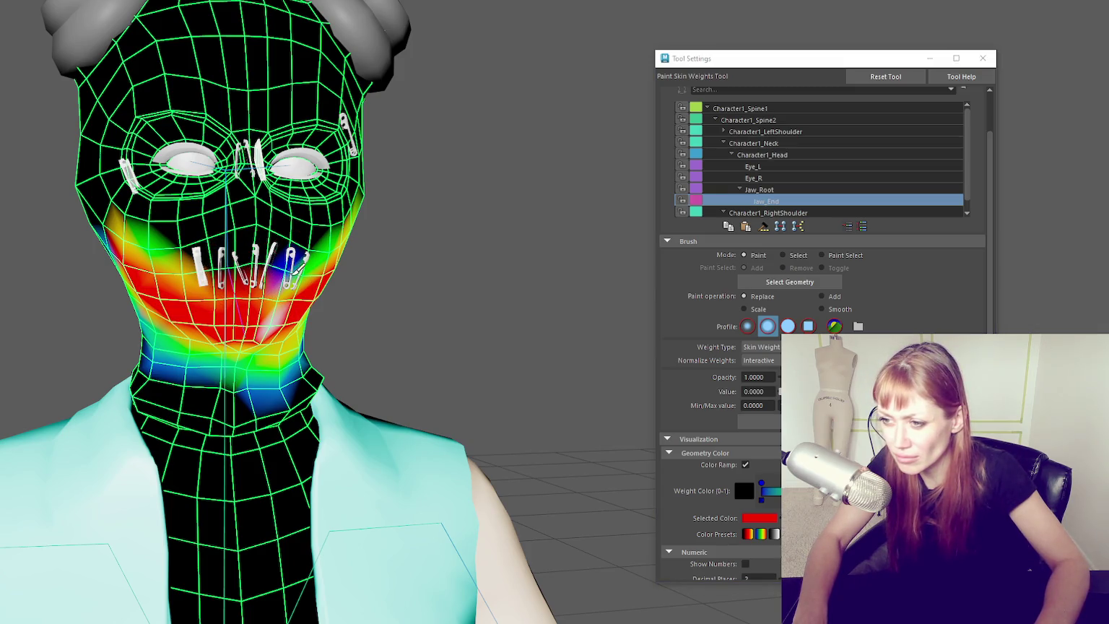
drag(202, 271, 274, 274)
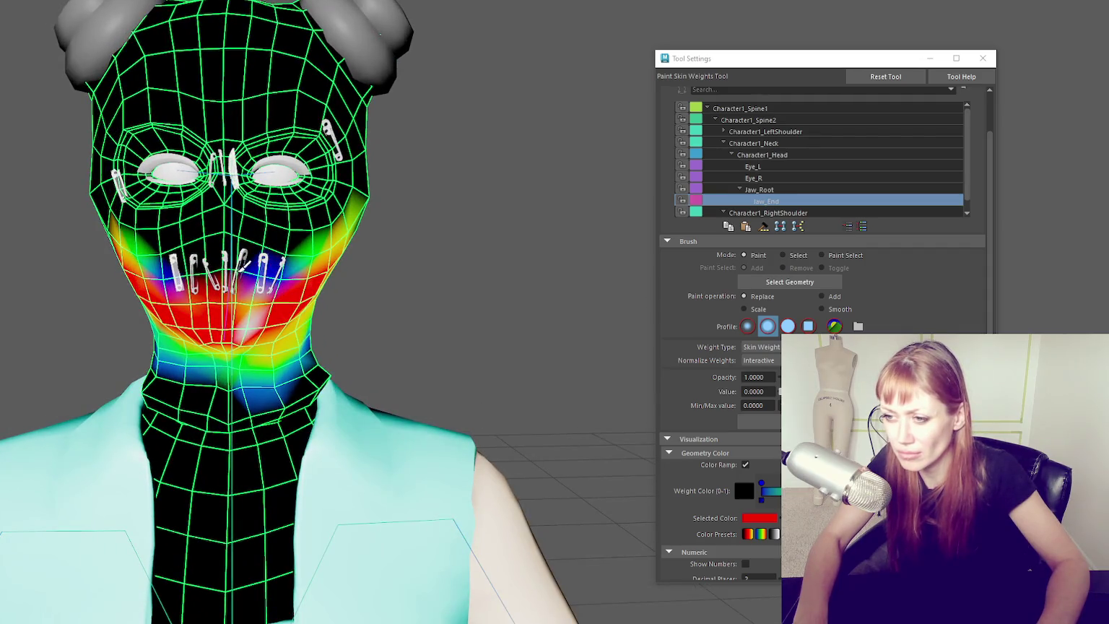
- Exit weight painting, zoom out and select the whole character mesh
key(q)
scroll(down, 3)
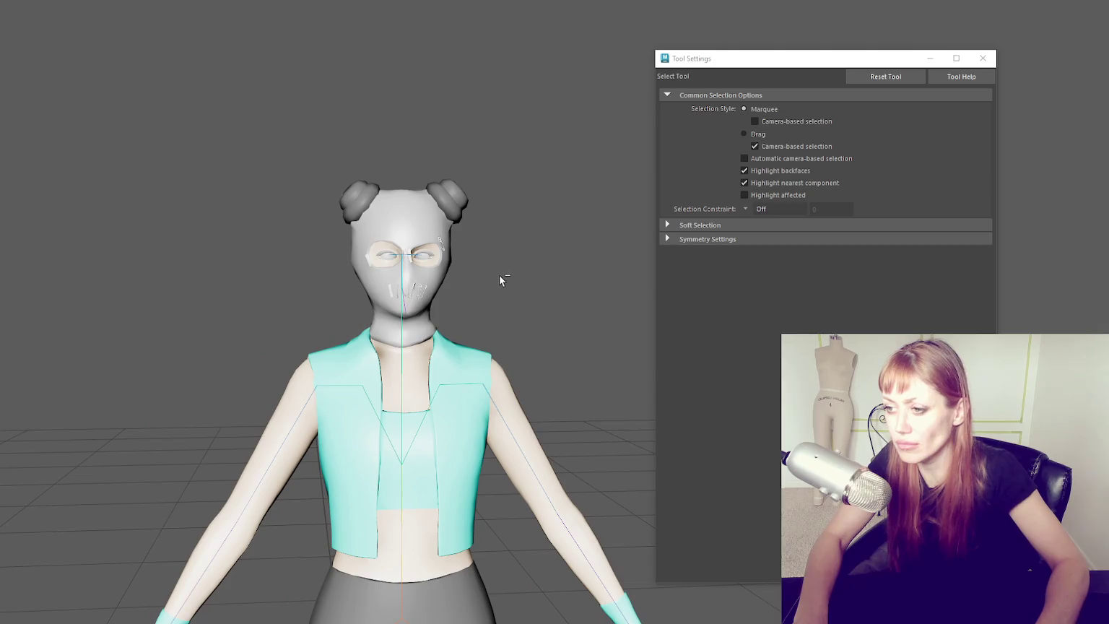
scroll(down, 3)
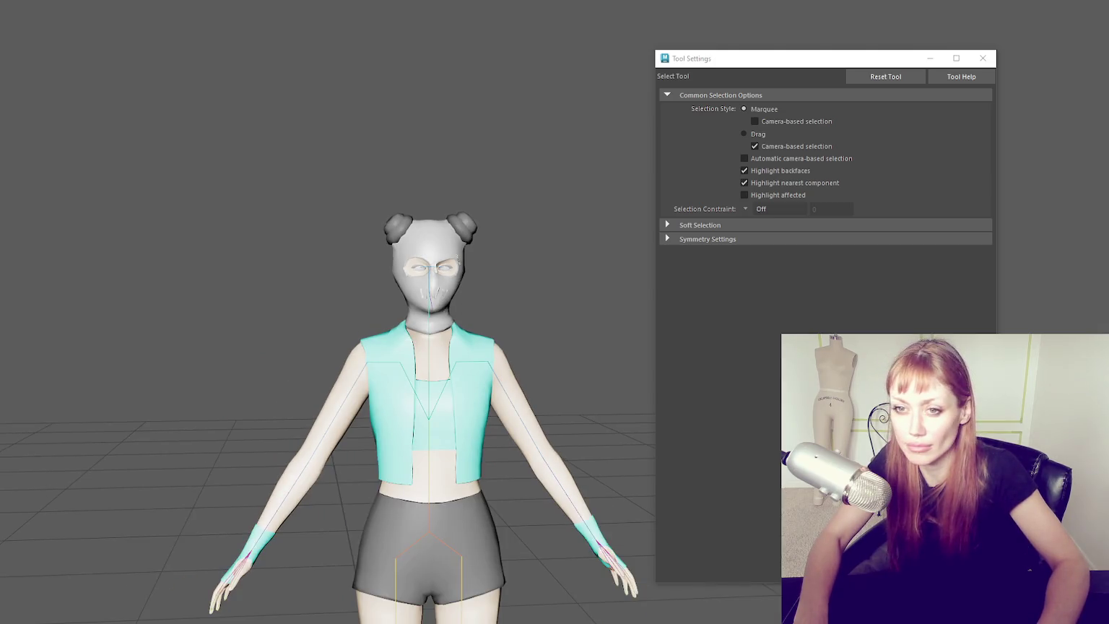
click(496, 375)
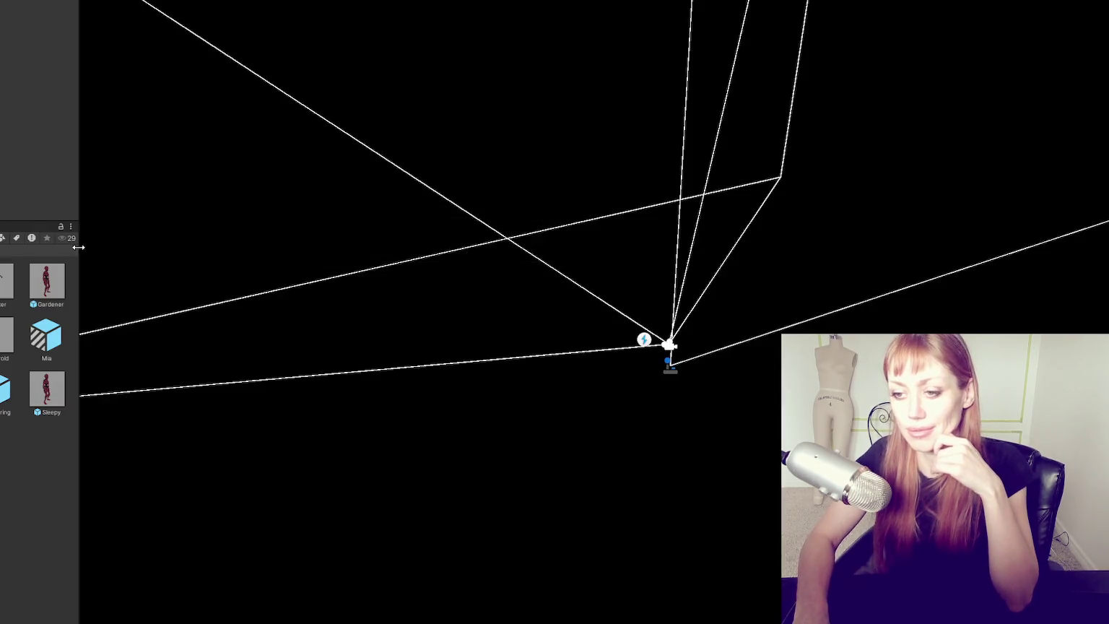
- Narrow the Project panel to enlarge the Scene view, then apply the model's rig import settings
drag(78, 246, 22, 262)
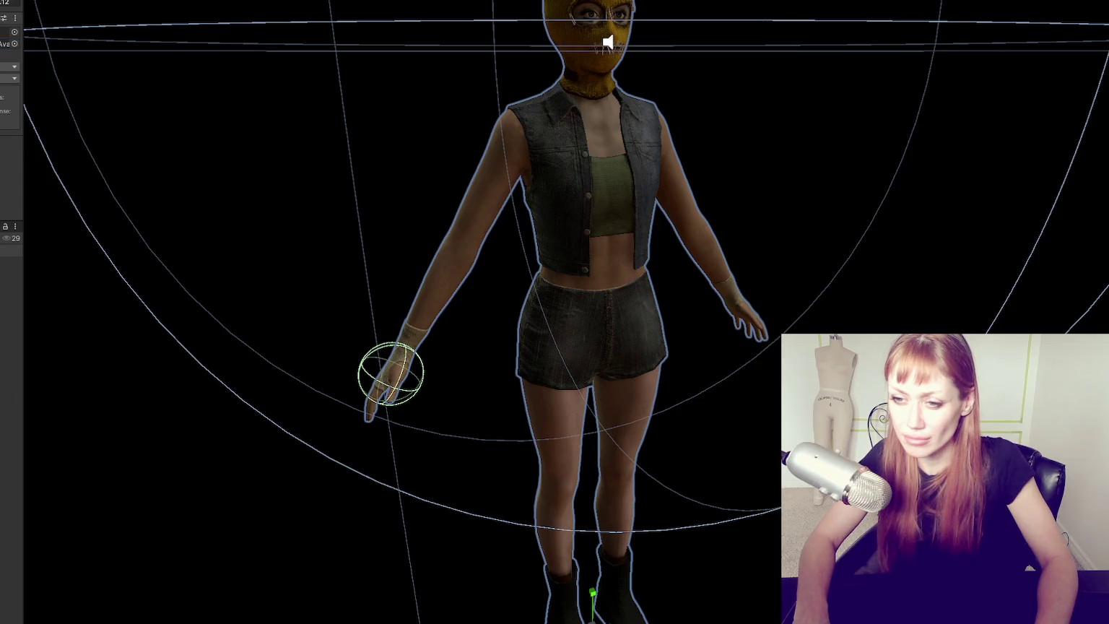
click(16, 23)
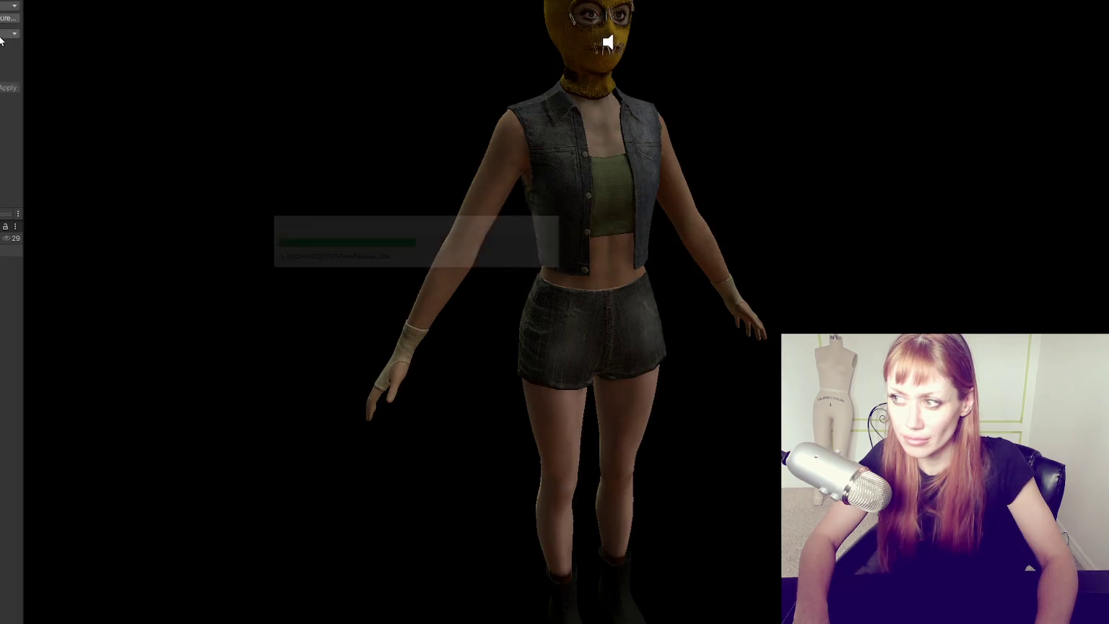
- Open the avatar's bone mapping and select the head and root bones
click(8, 18)
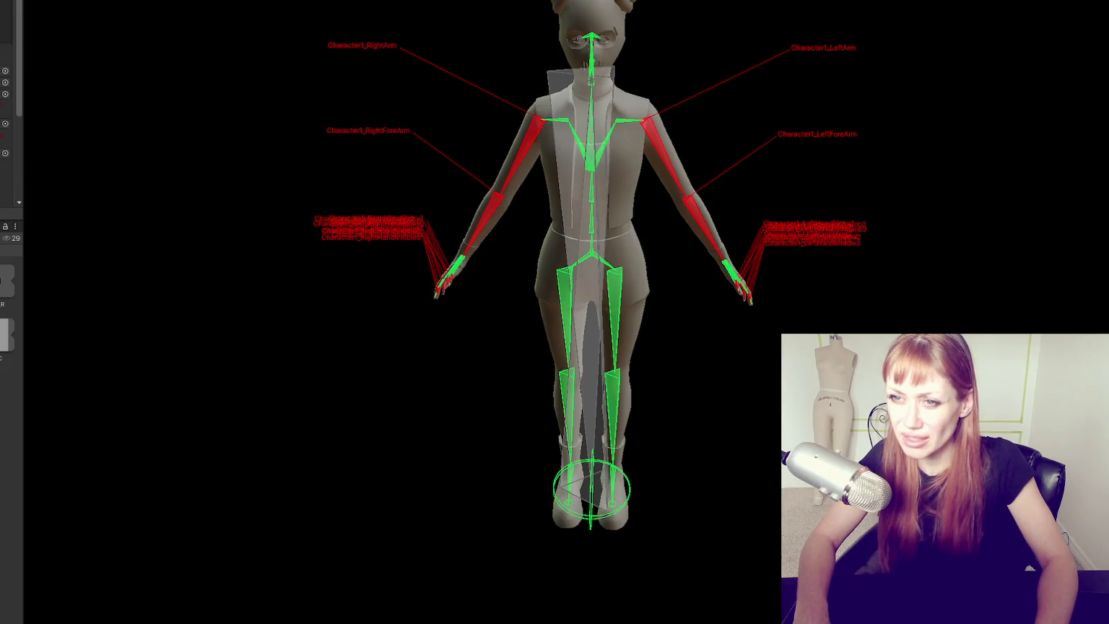
click(590, 36)
click(591, 491)
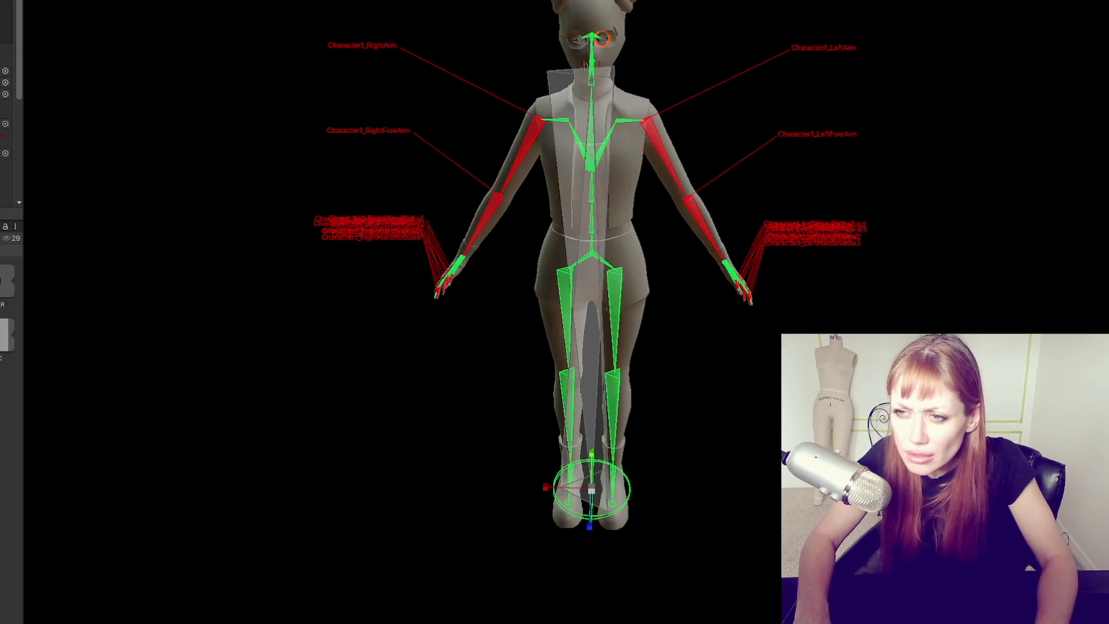
click(161, 104)
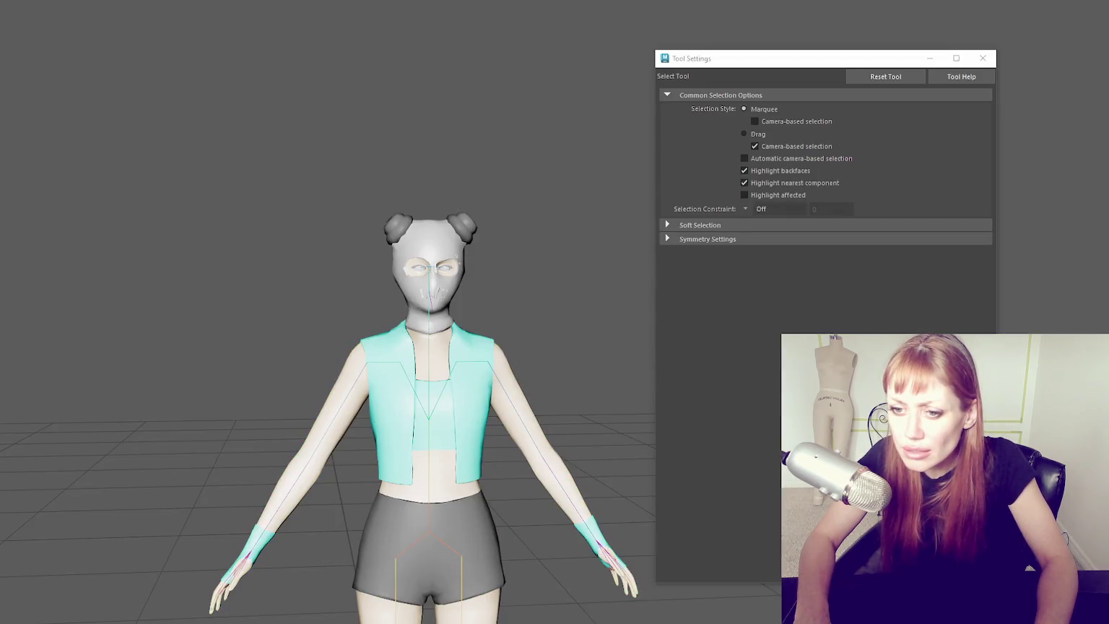
- From a side view, pick the jaw joint, show wireframe, then reselect the whole mesh
scroll(up, 3)
drag(458, 206, 340, 215)
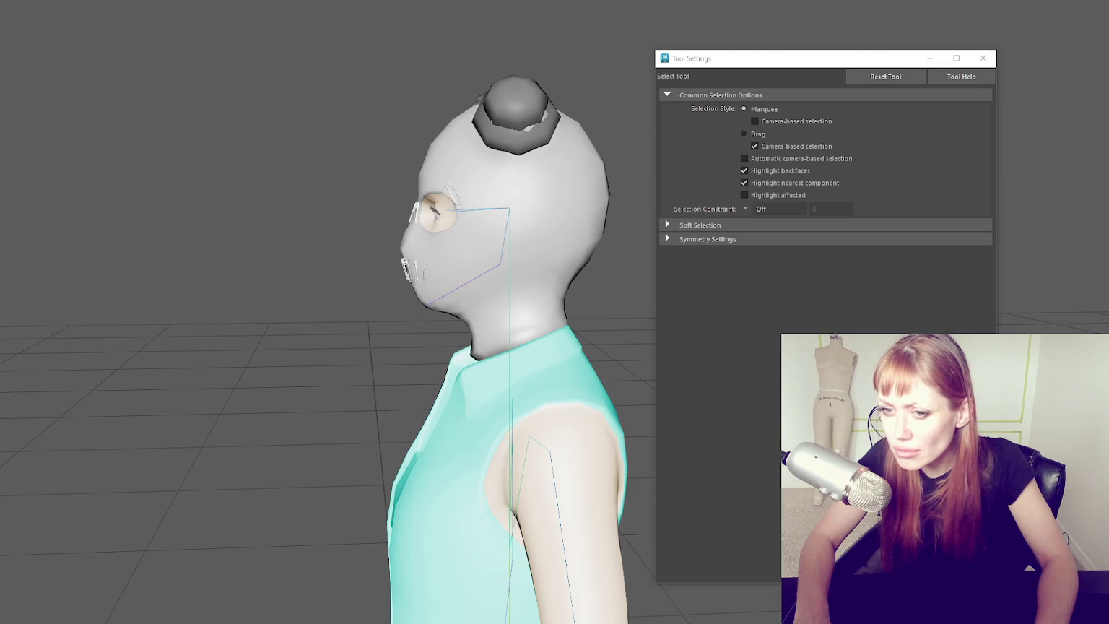
click(463, 285)
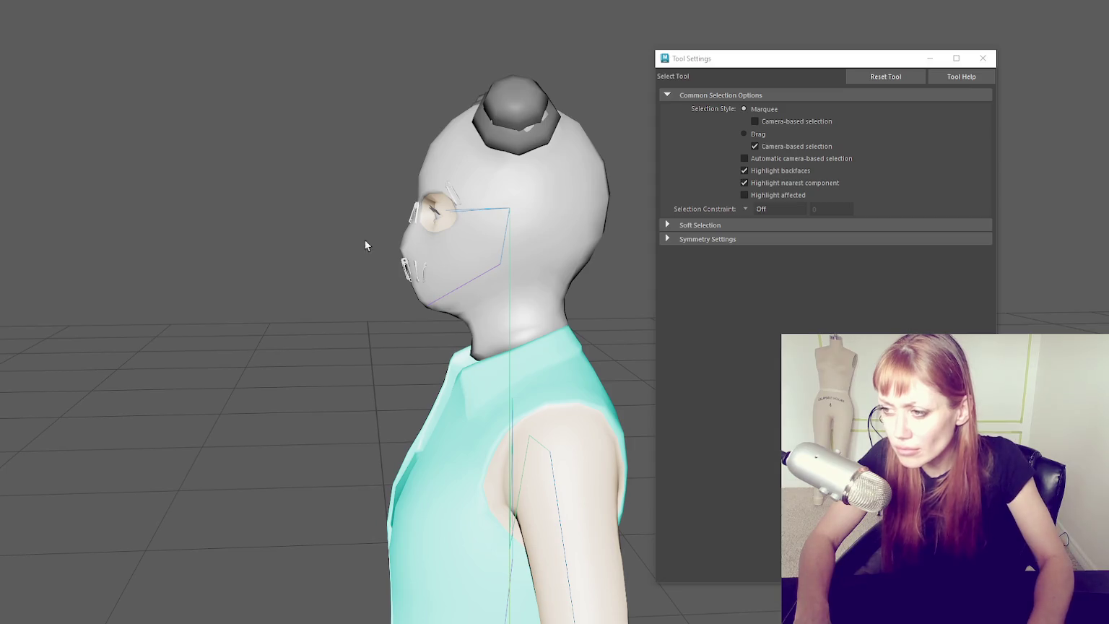
key(4)
key(r)
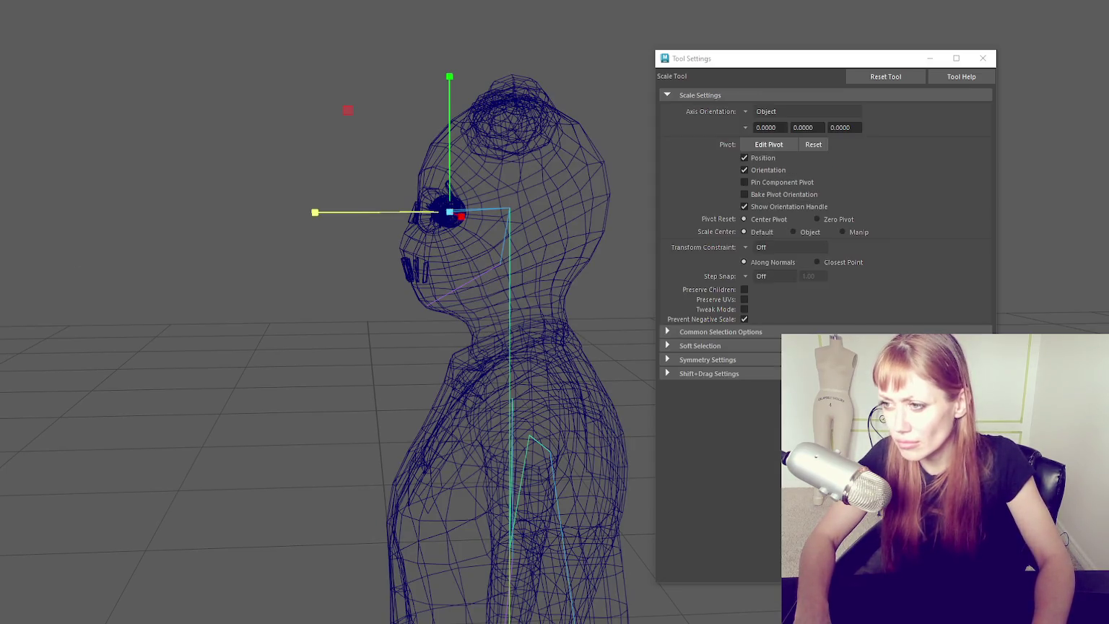
key(q)
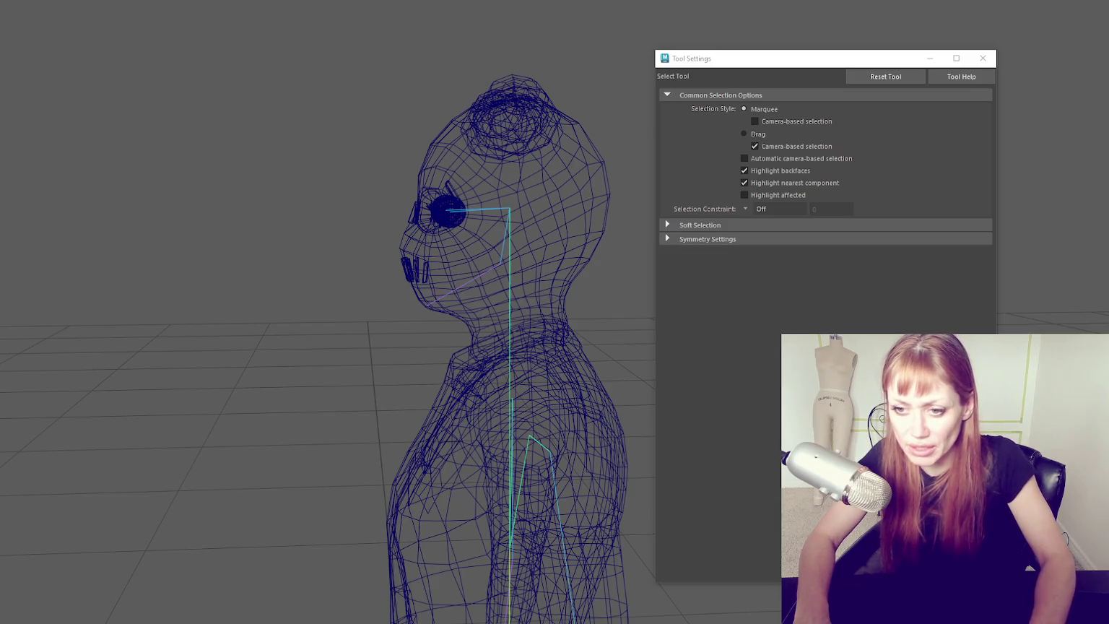
click(462, 289)
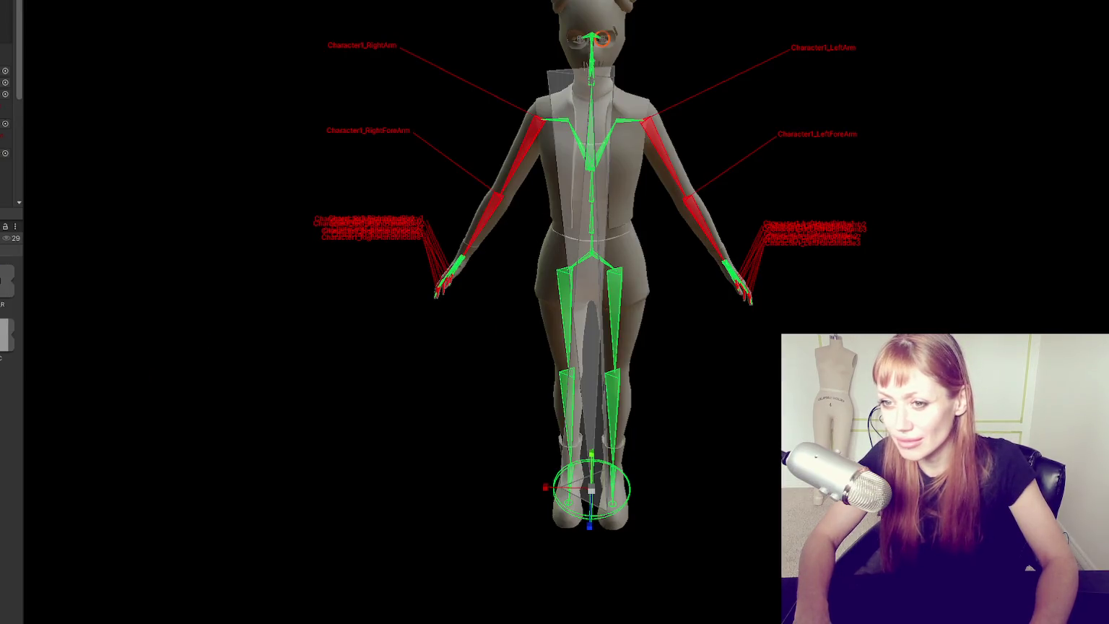
- Select the avatar's head bone, then focus the Scene view on the camera
scroll(down, 3)
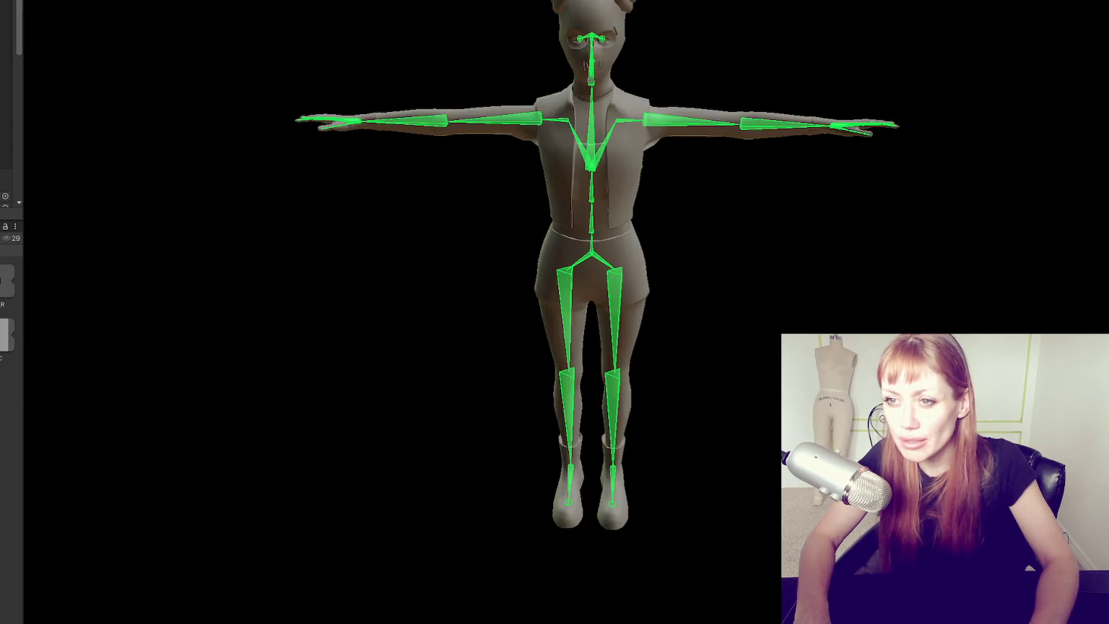
click(591, 60)
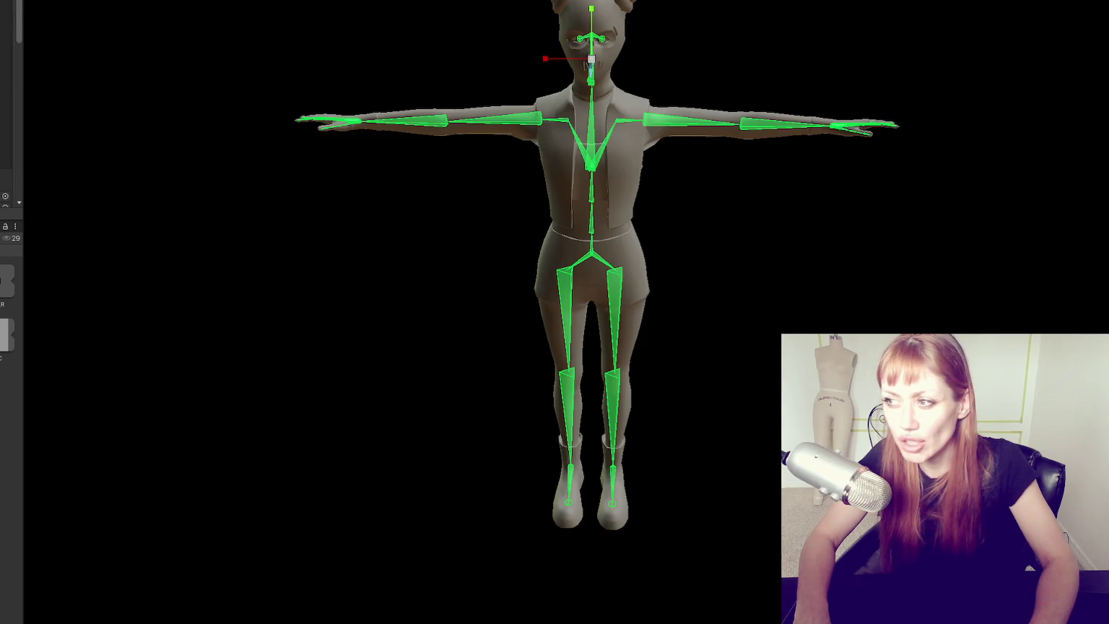
scroll(down, 3)
double_click(6, 177)
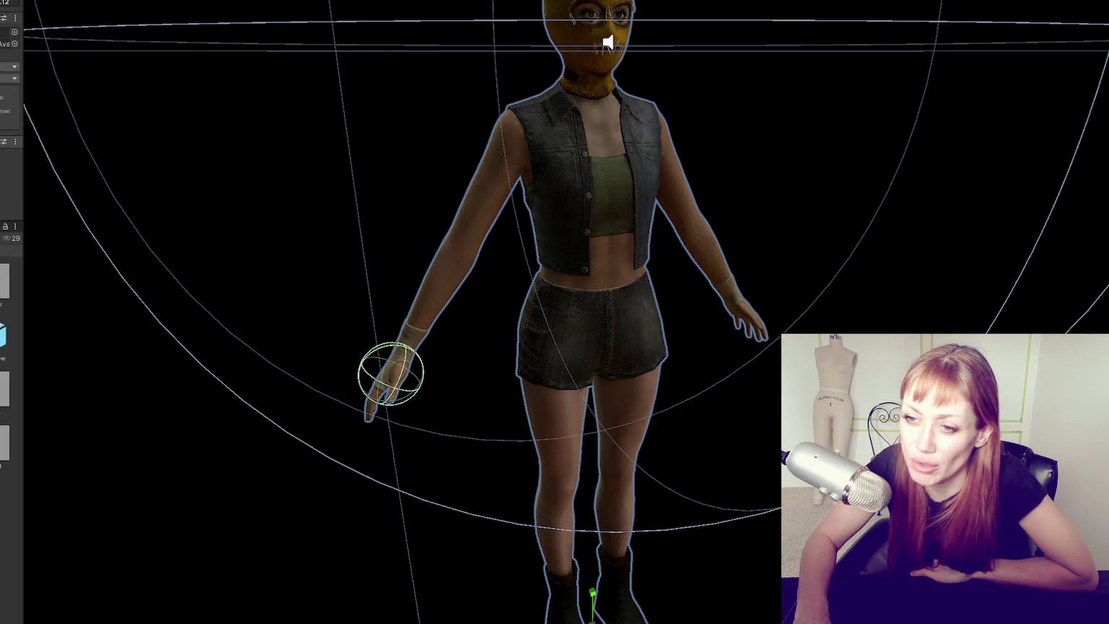
- Widen the Inspector, save the eye positions and keep the eye setting at None
scroll(down, 3)
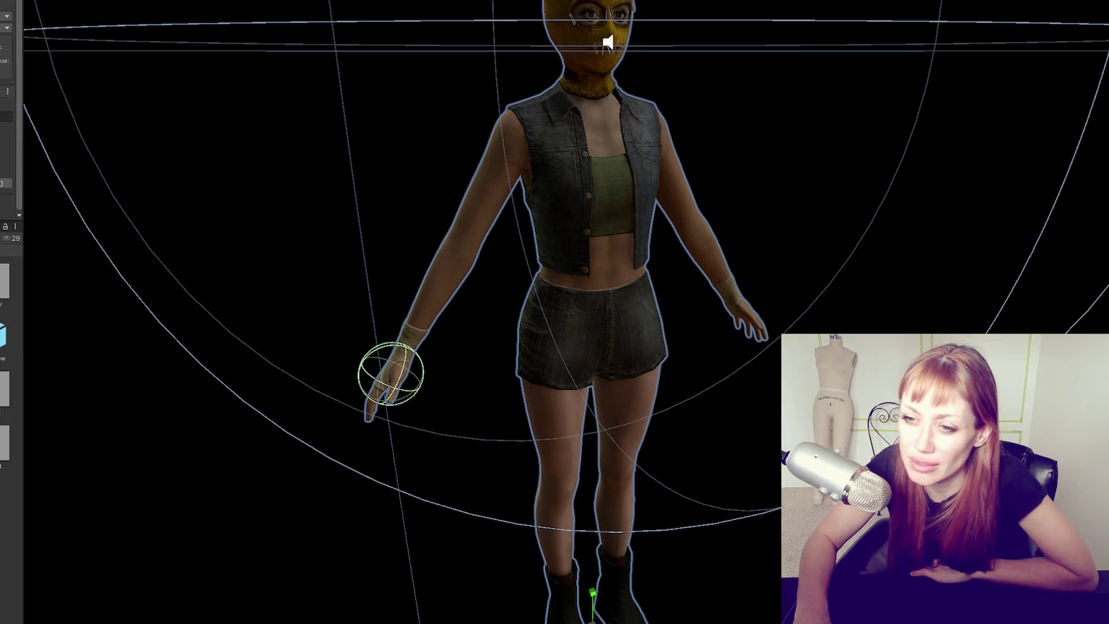
scroll(down, 3)
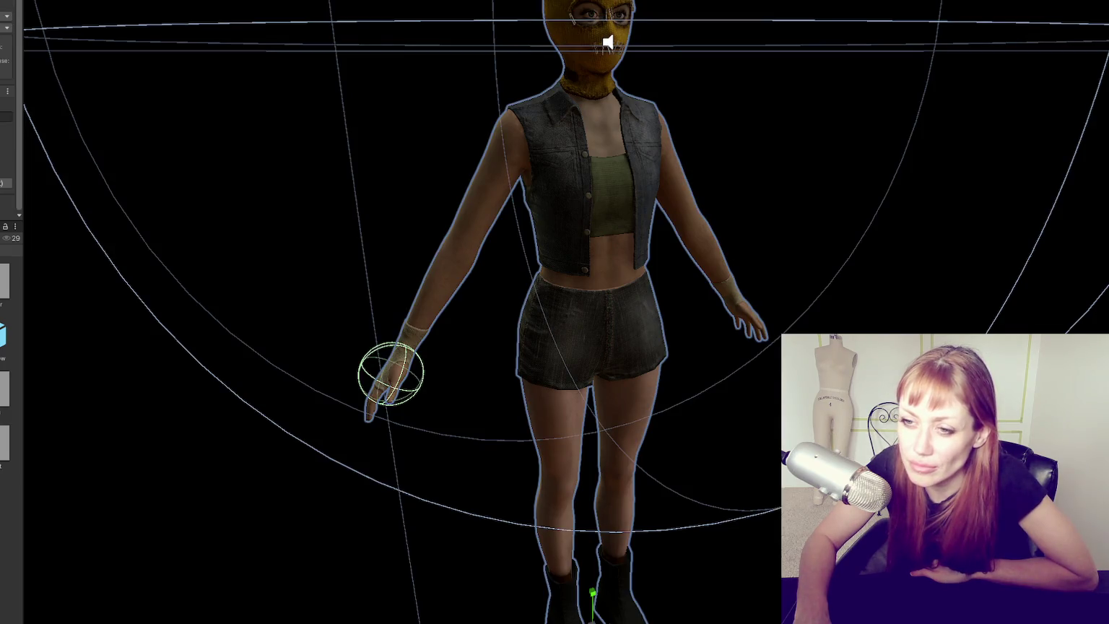
scroll(up, 3)
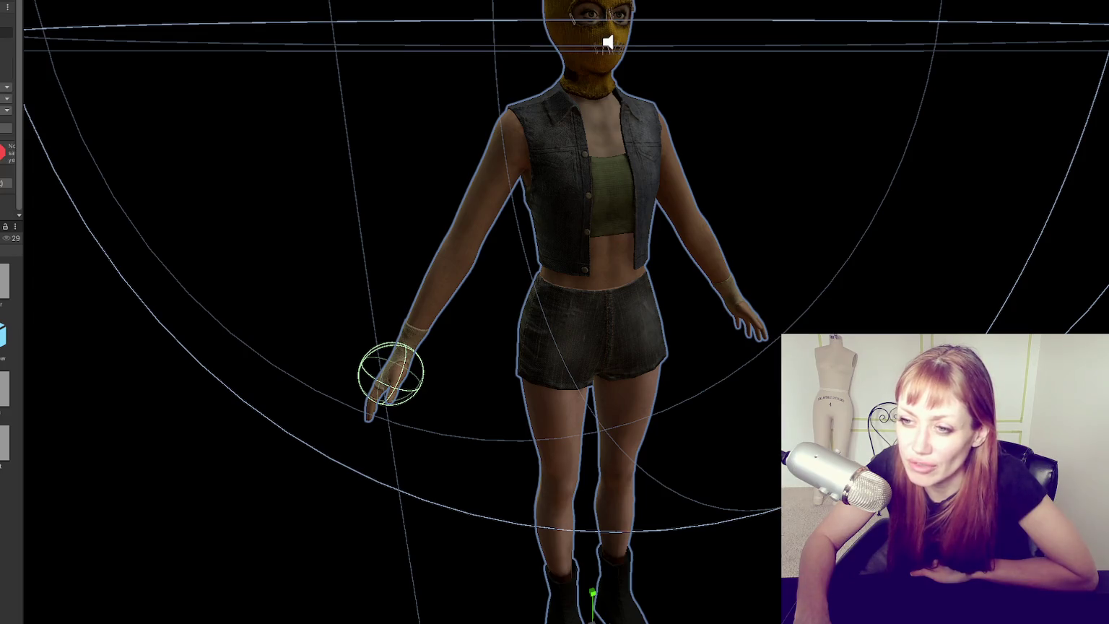
drag(23, 155, 141, 156)
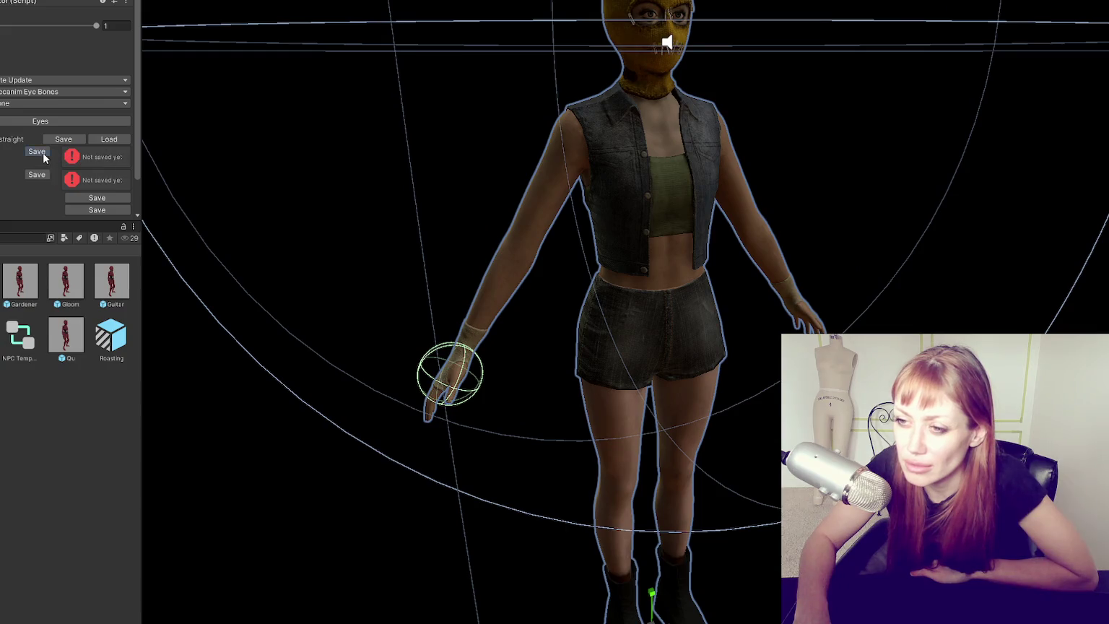
click(42, 153)
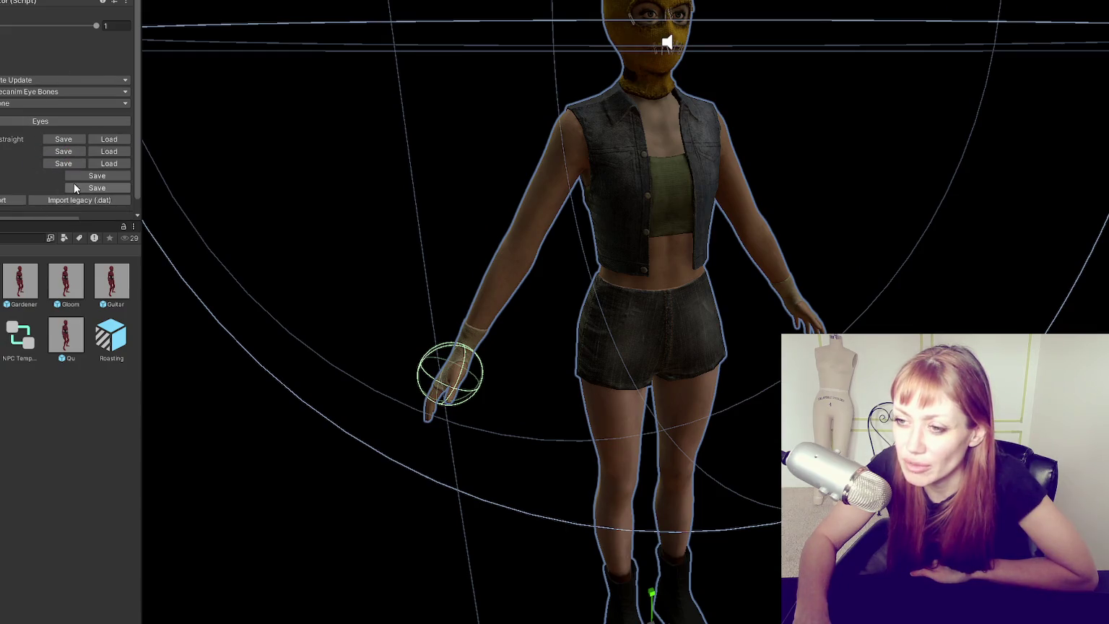
click(40, 105)
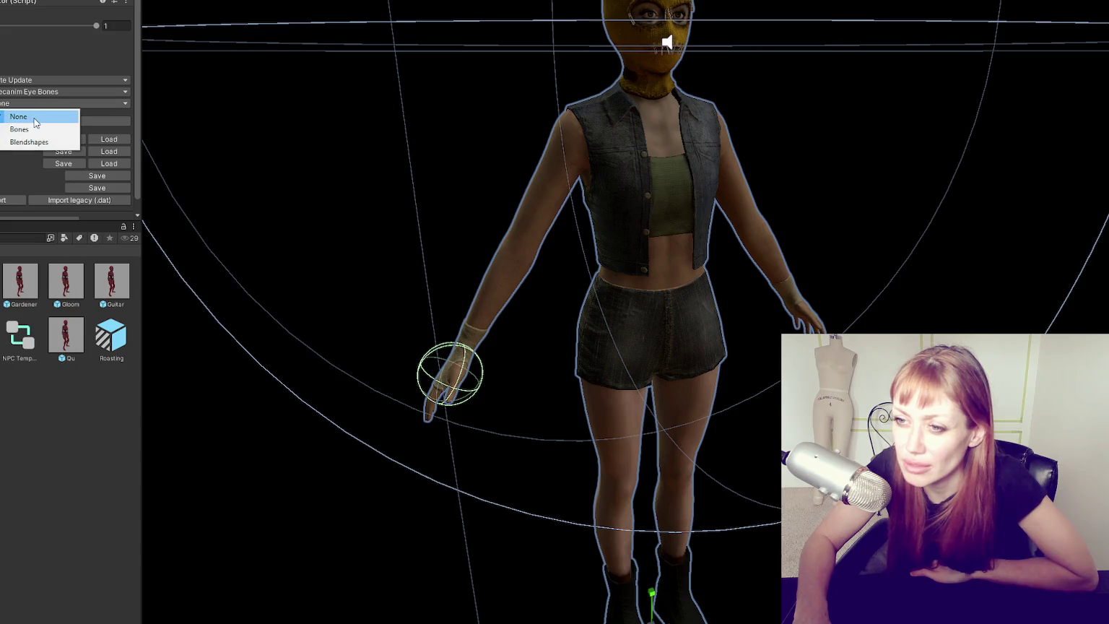
click(34, 119)
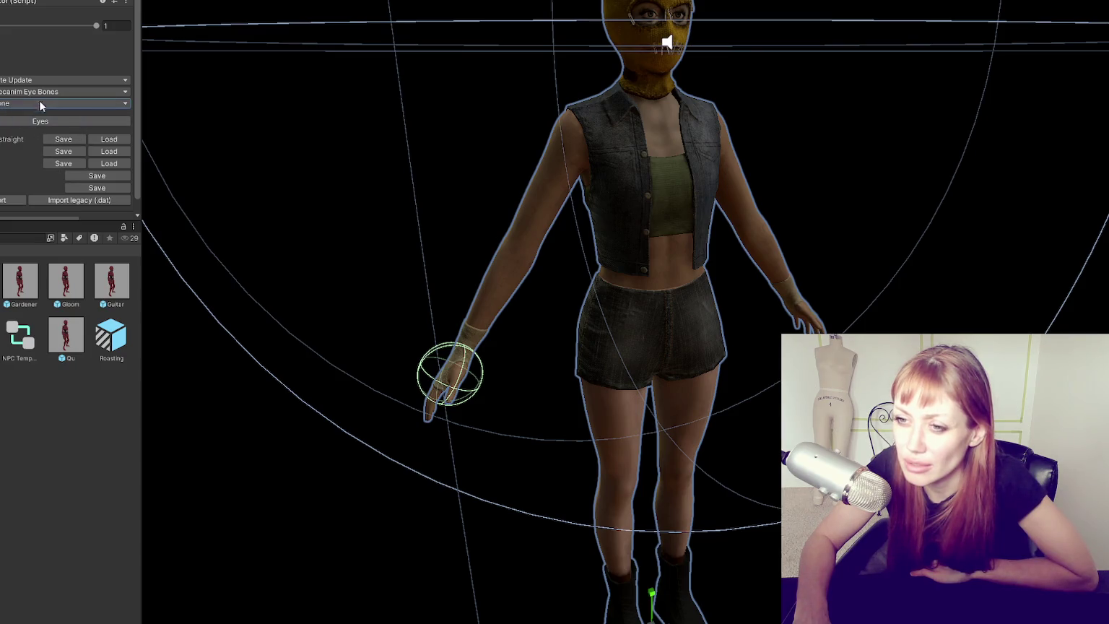
scroll(down, 3)
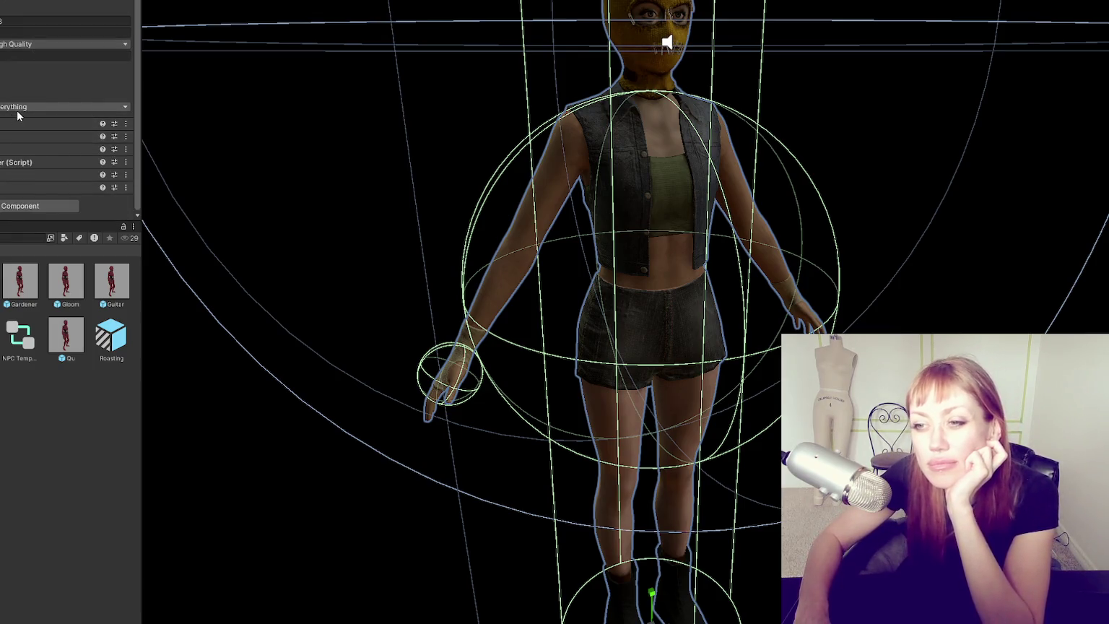
- Limit the NavMesh Agent's Area Mask to Walkable by excluding Not Walkable and Jump
click(15, 140)
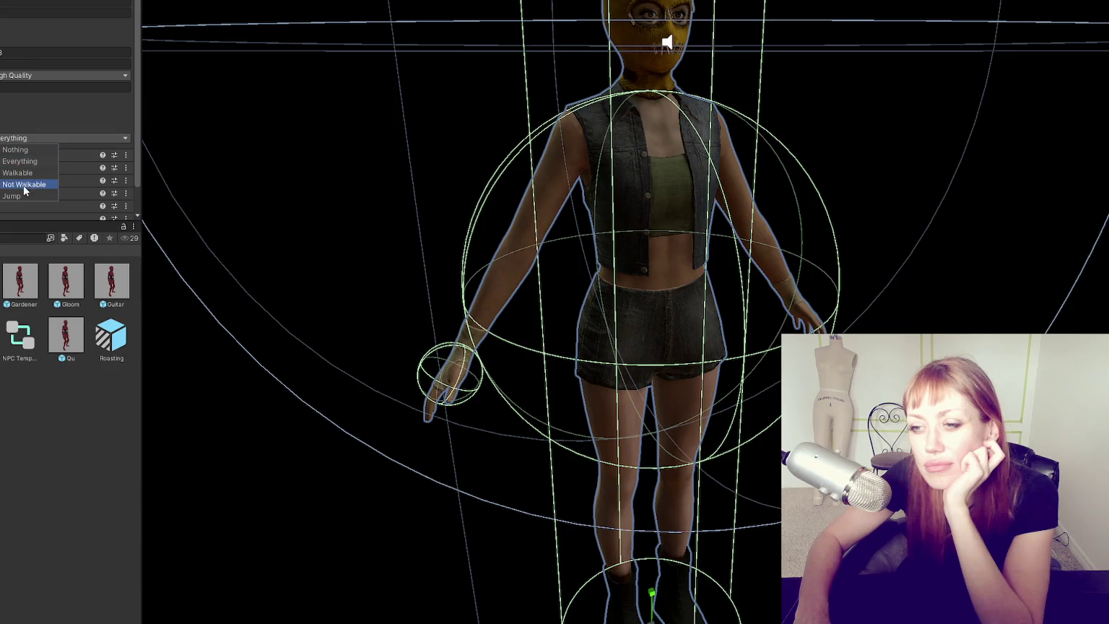
click(34, 185)
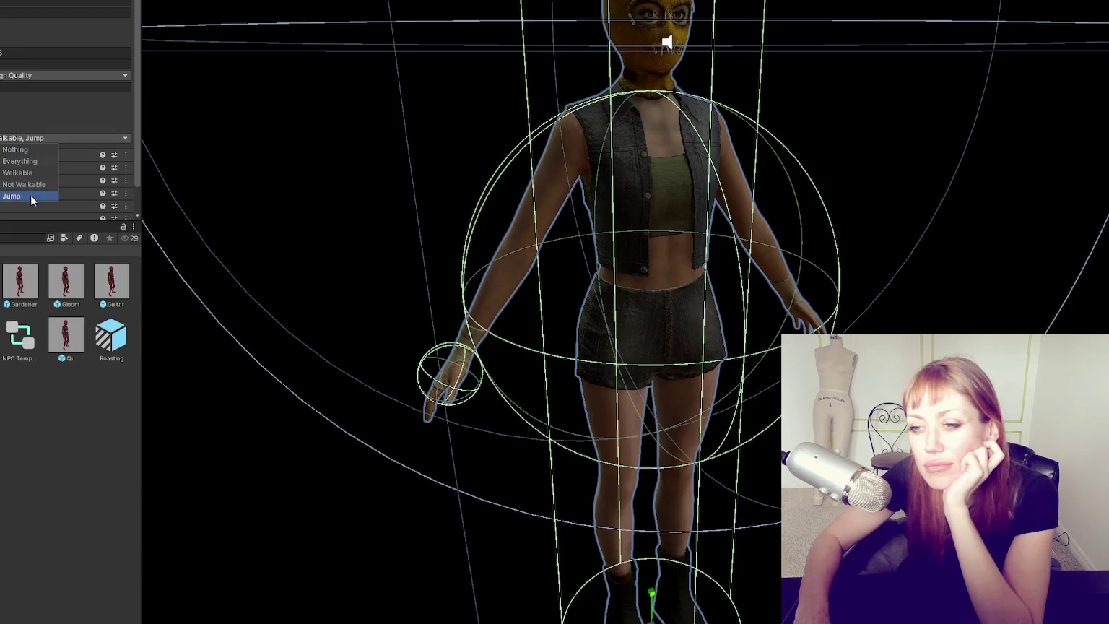
click(30, 195)
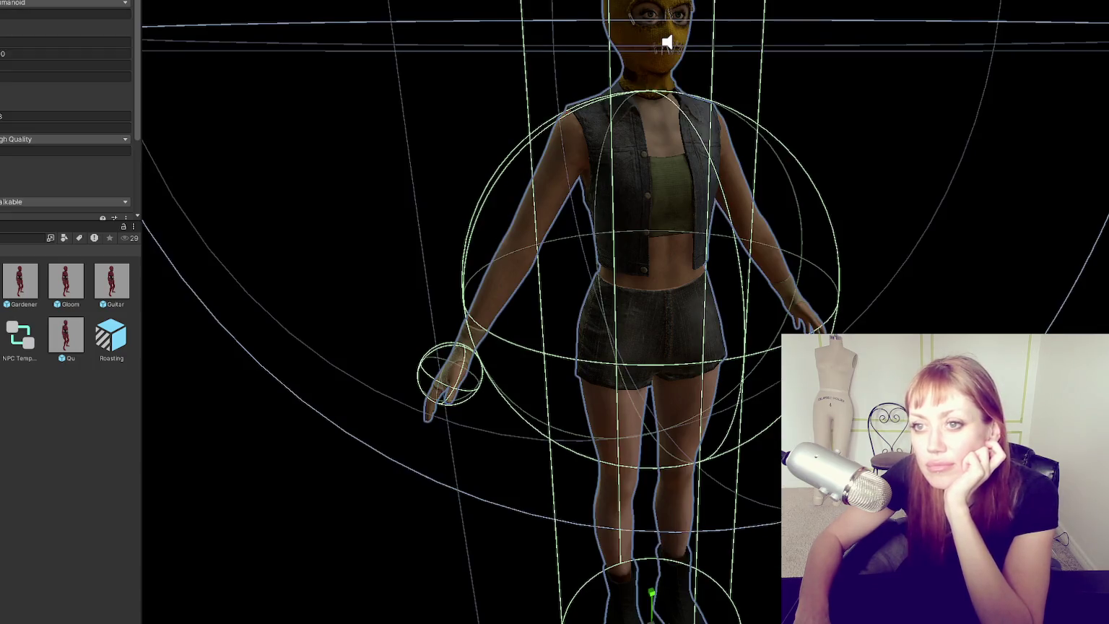
scroll(up, 3)
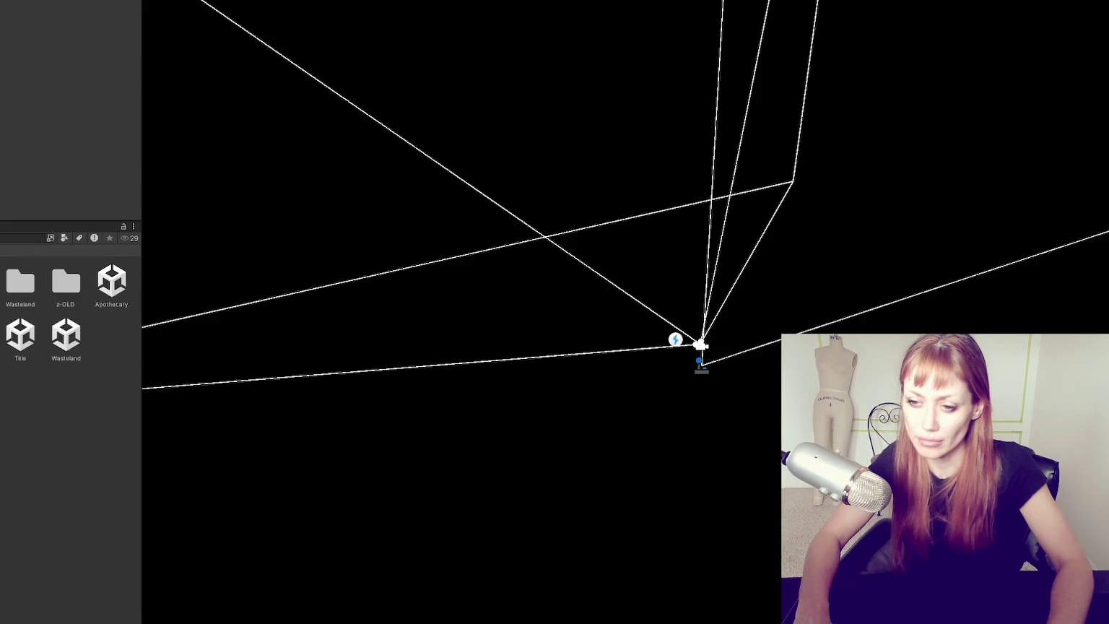
- Open the Wasteland scene, select the NavMeshSurface object and clear its baked navmesh
double_click(66, 335)
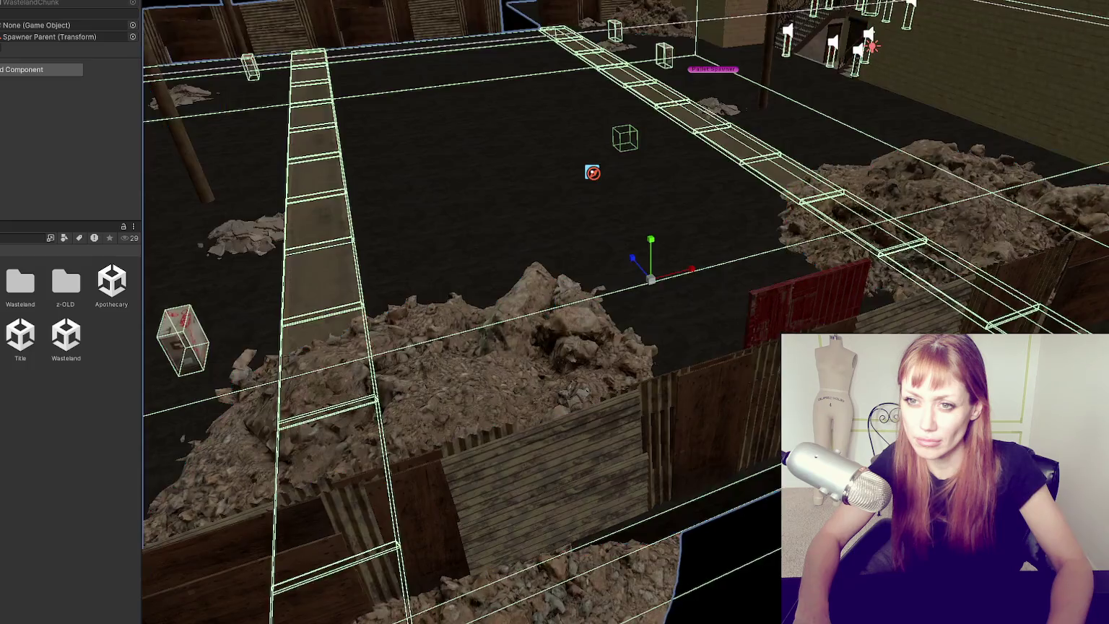
click(592, 172)
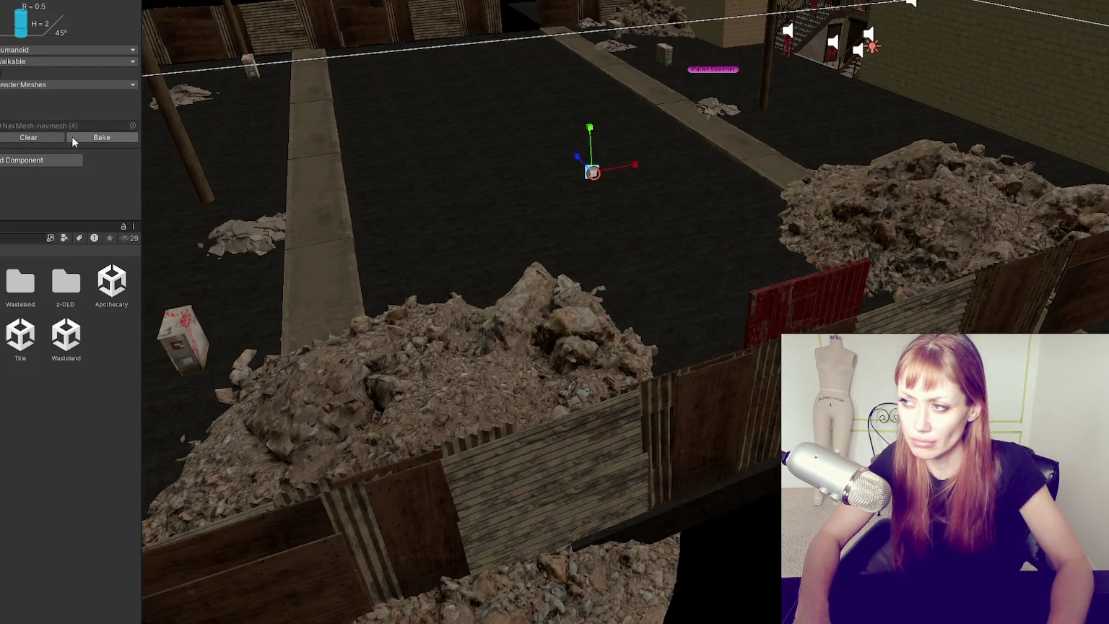
scroll(down, 3)
scroll(down, 3)
drag(837, 53, 443, 114)
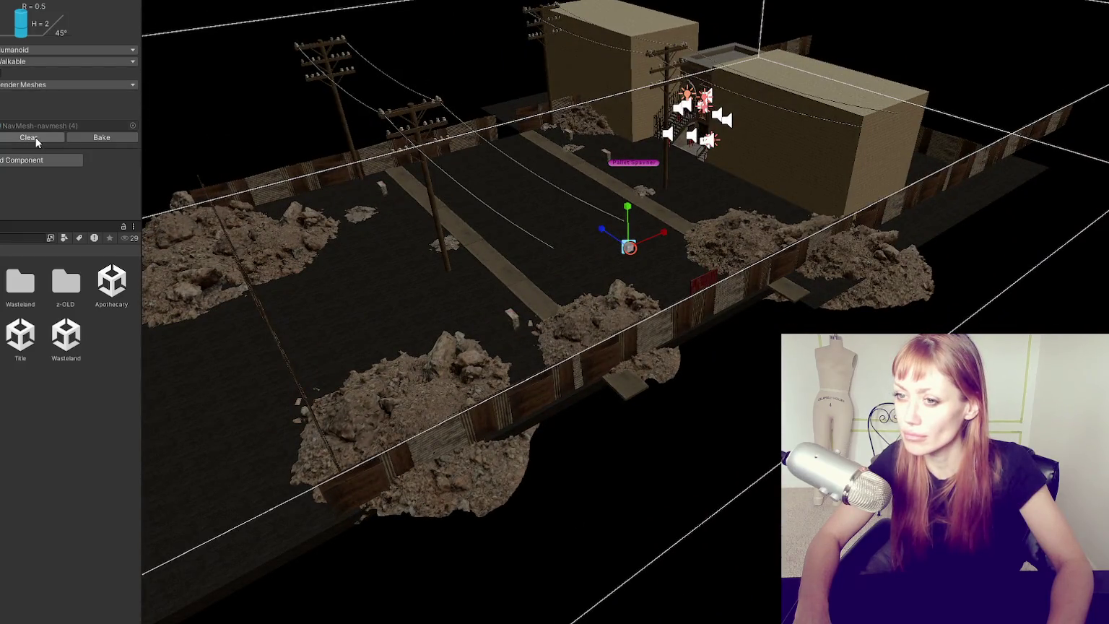
click(34, 137)
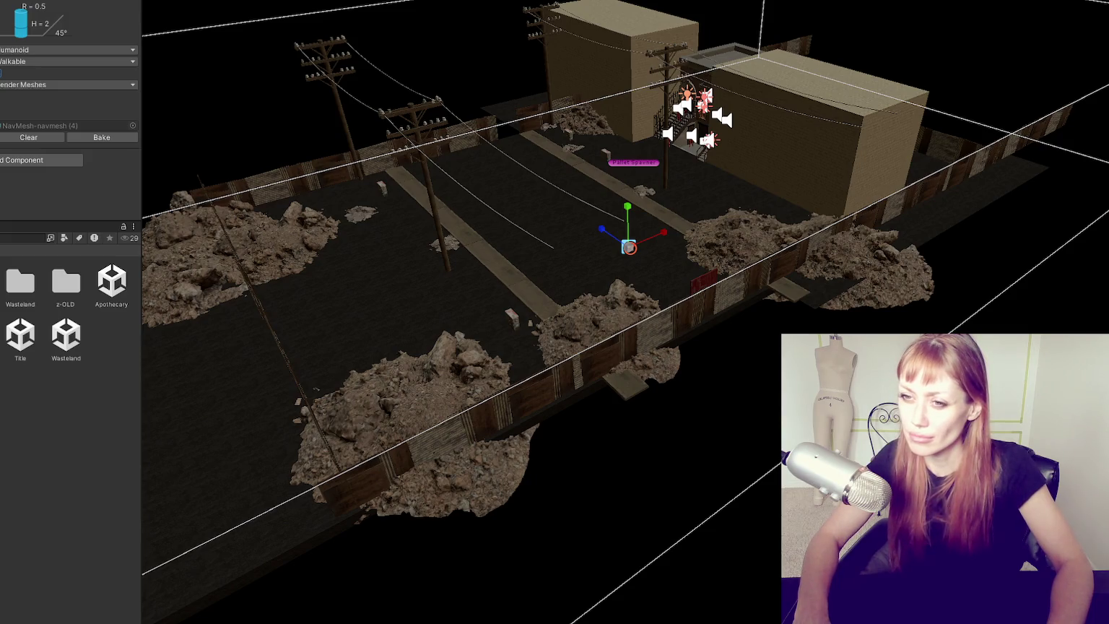
- Keep Collect Objects on Render Meshes and Area on Walkable, then save the modified prefab
click(40, 84)
click(38, 107)
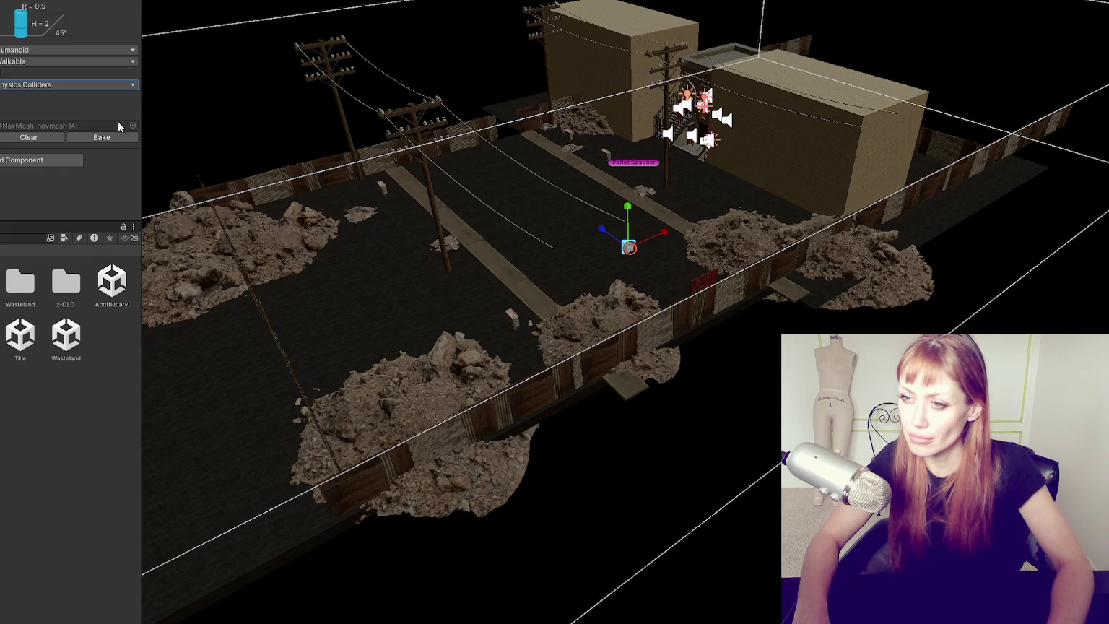
click(86, 85)
click(75, 99)
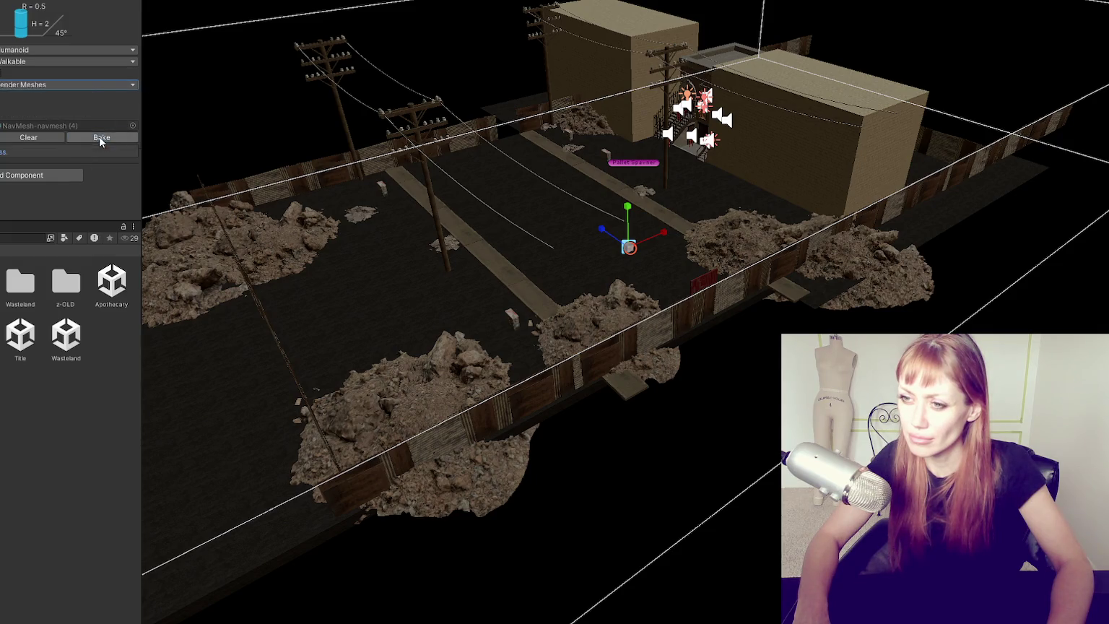
click(92, 63)
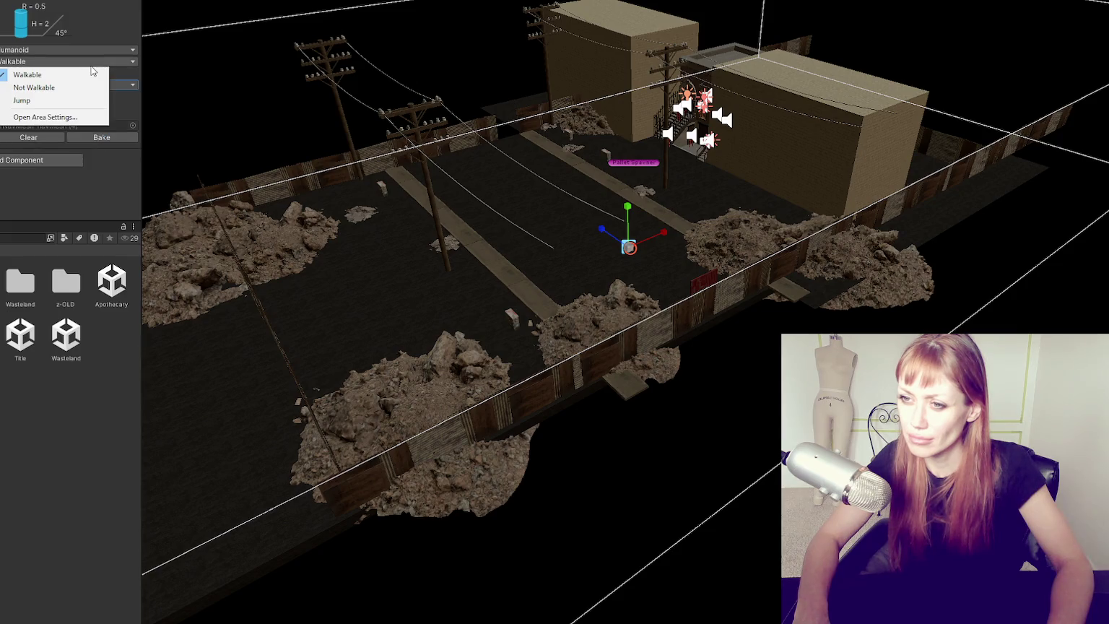
click(92, 67)
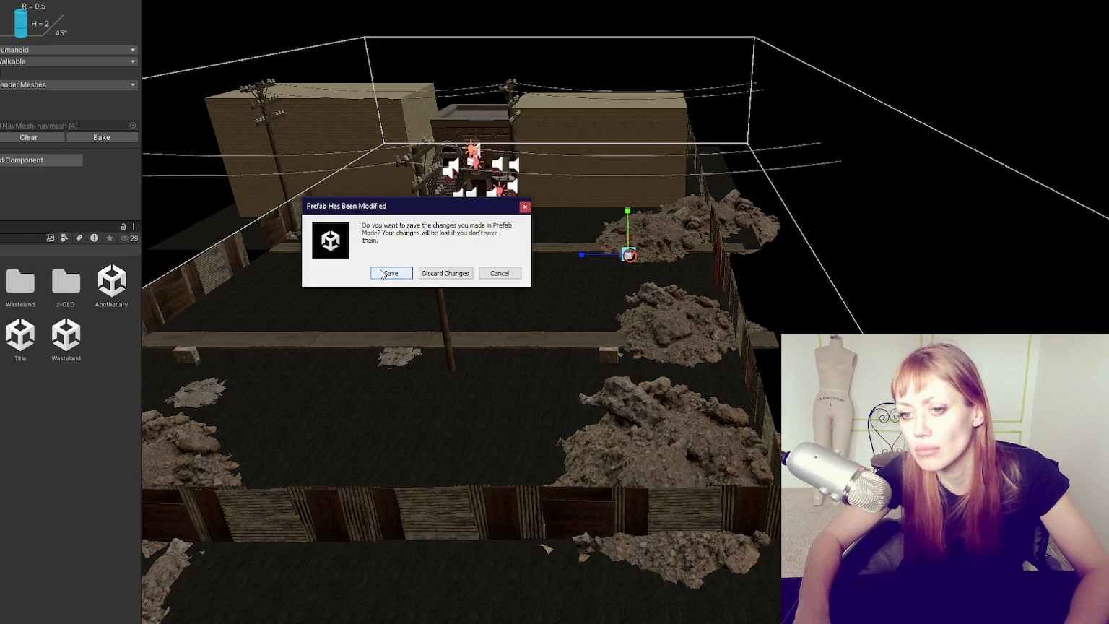
click(383, 274)
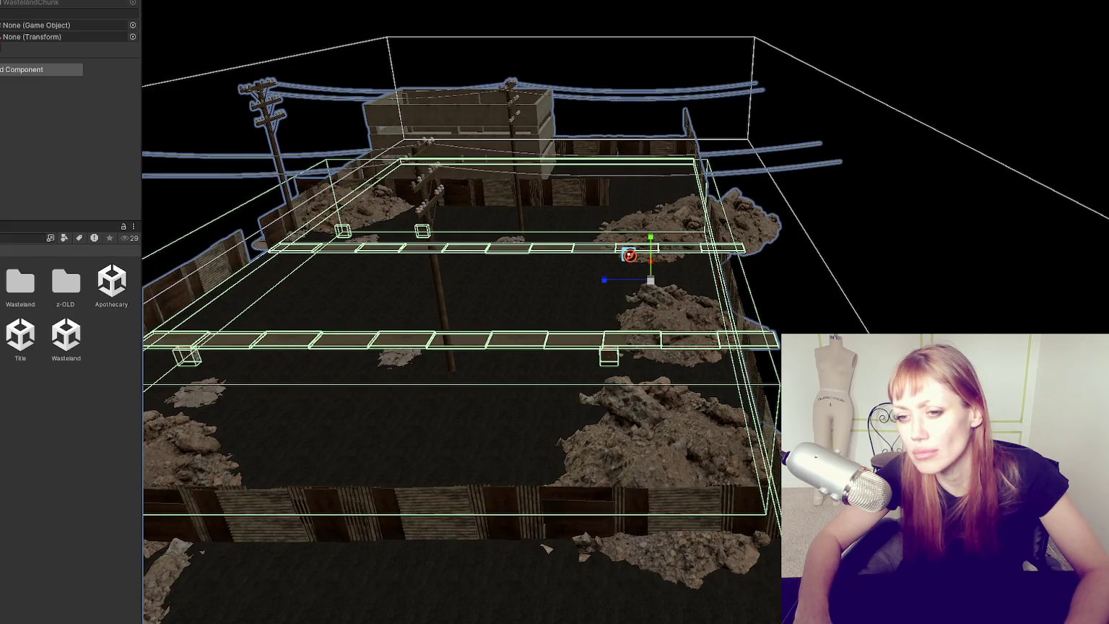
- Open the Title scene and start the game in DEV MODE
click(629, 254)
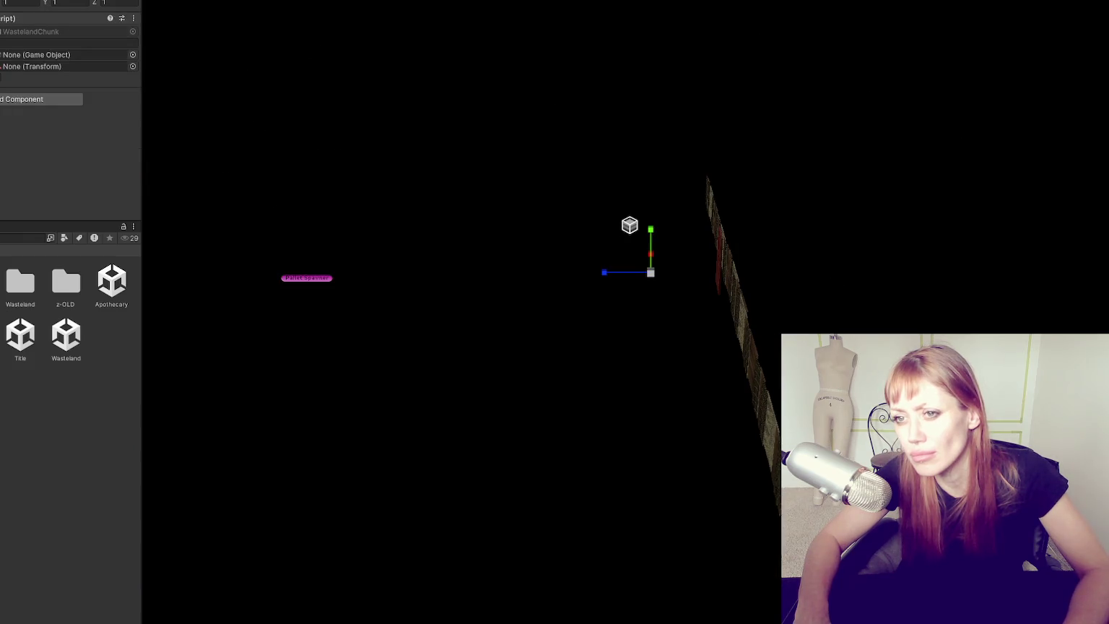
click(629, 254)
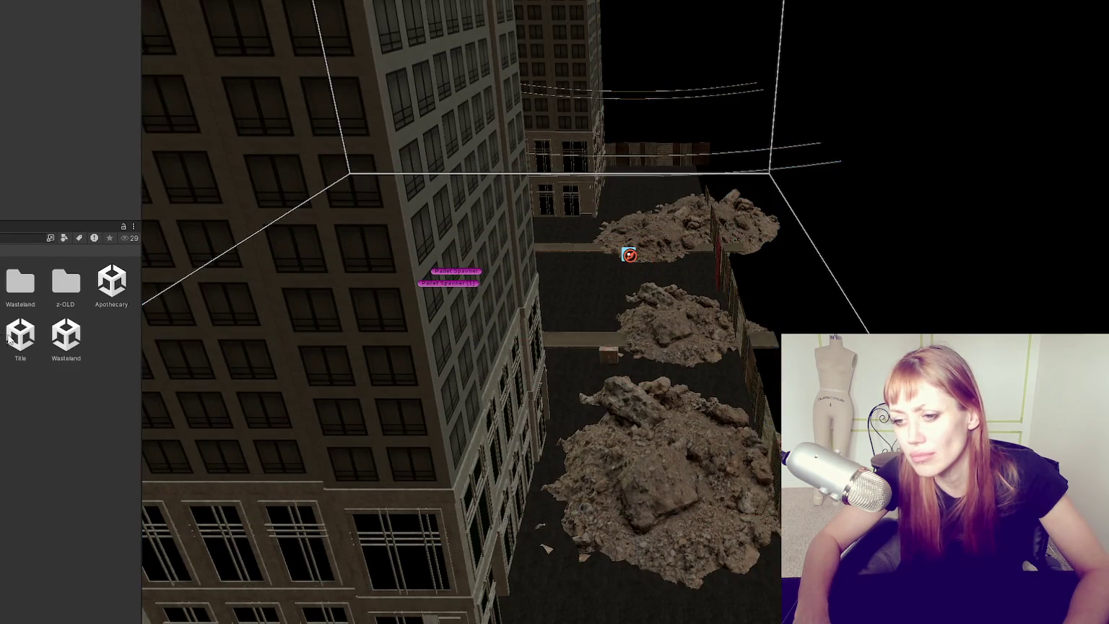
double_click(17, 335)
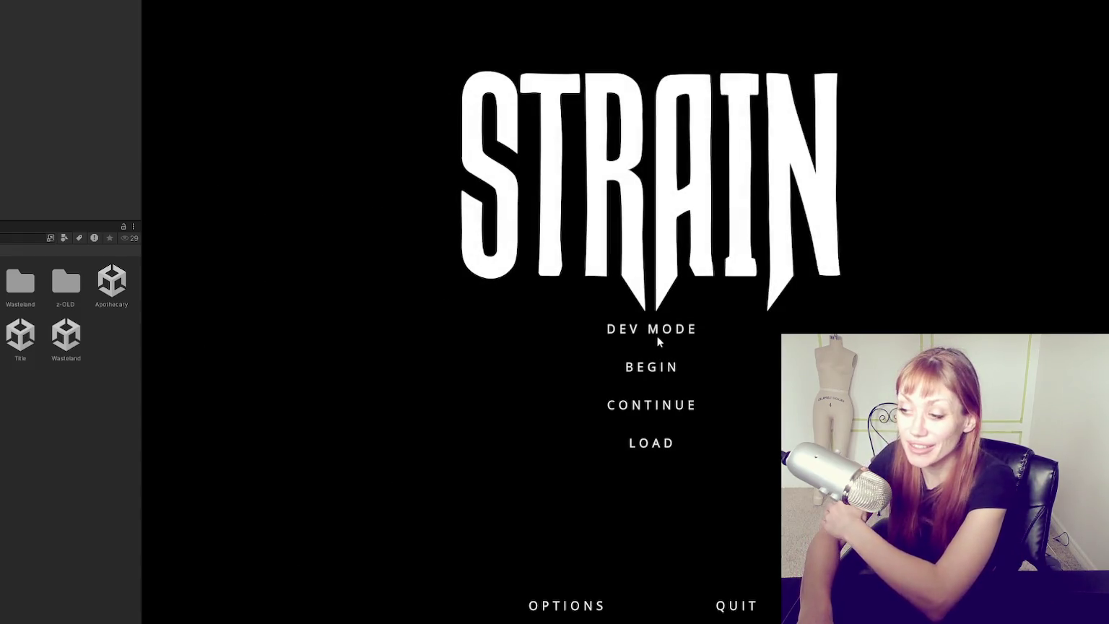
click(658, 347)
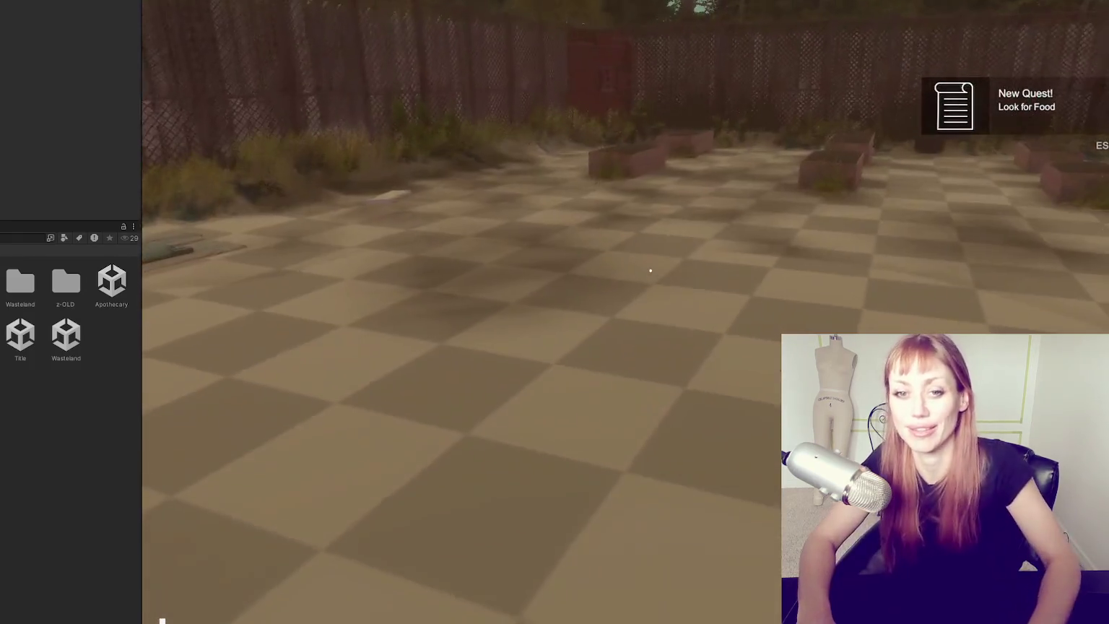
- Walk the player past the planters and fence up to the red door
key(w)
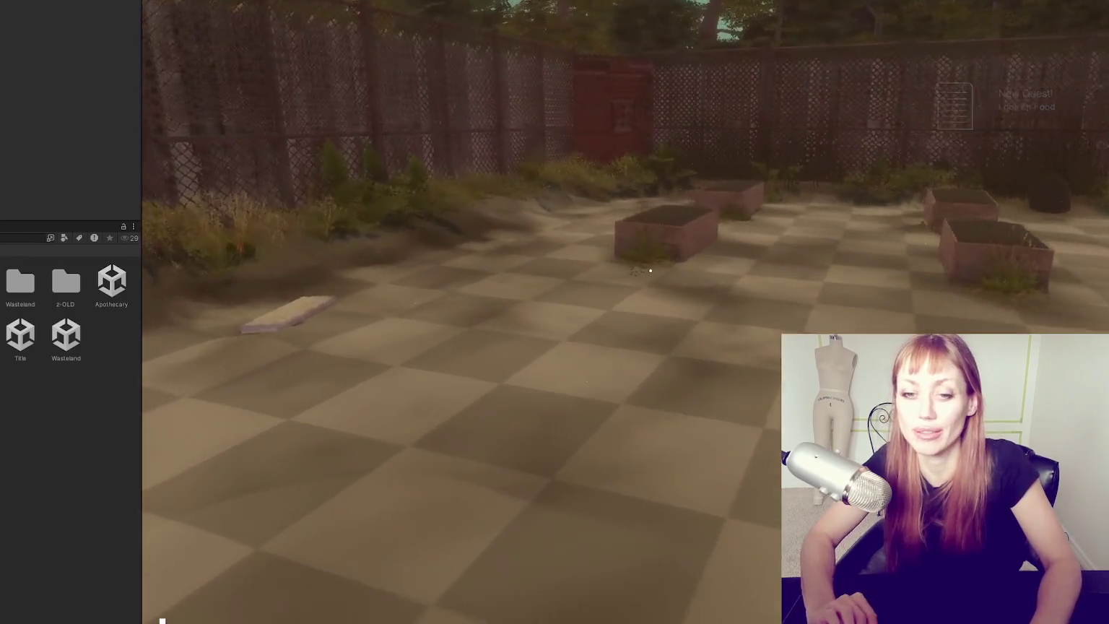
key(w)
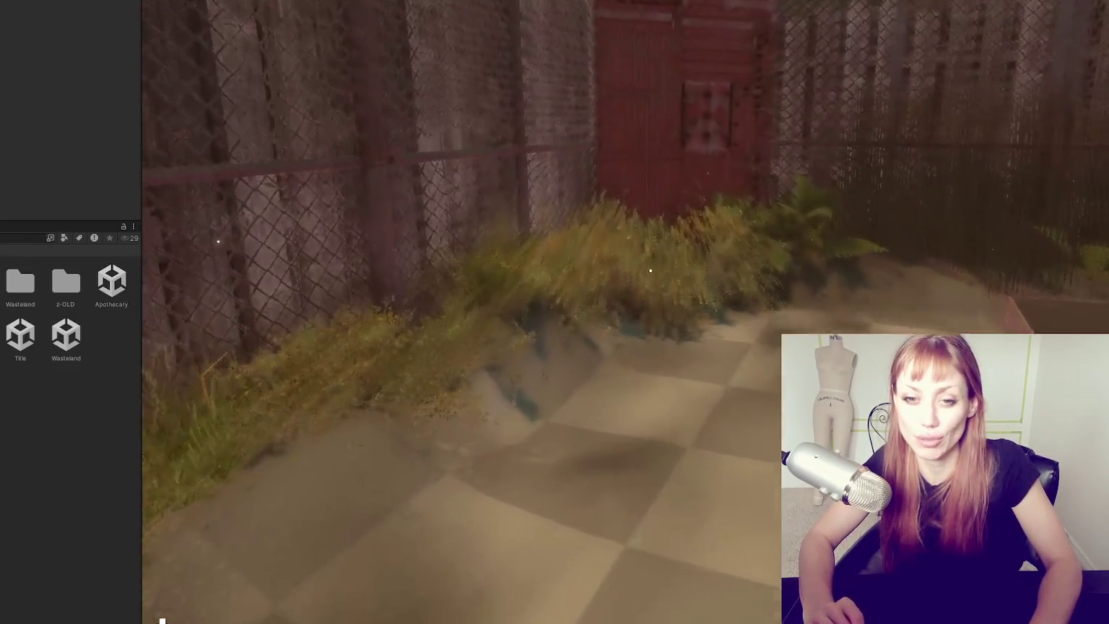
key(w)
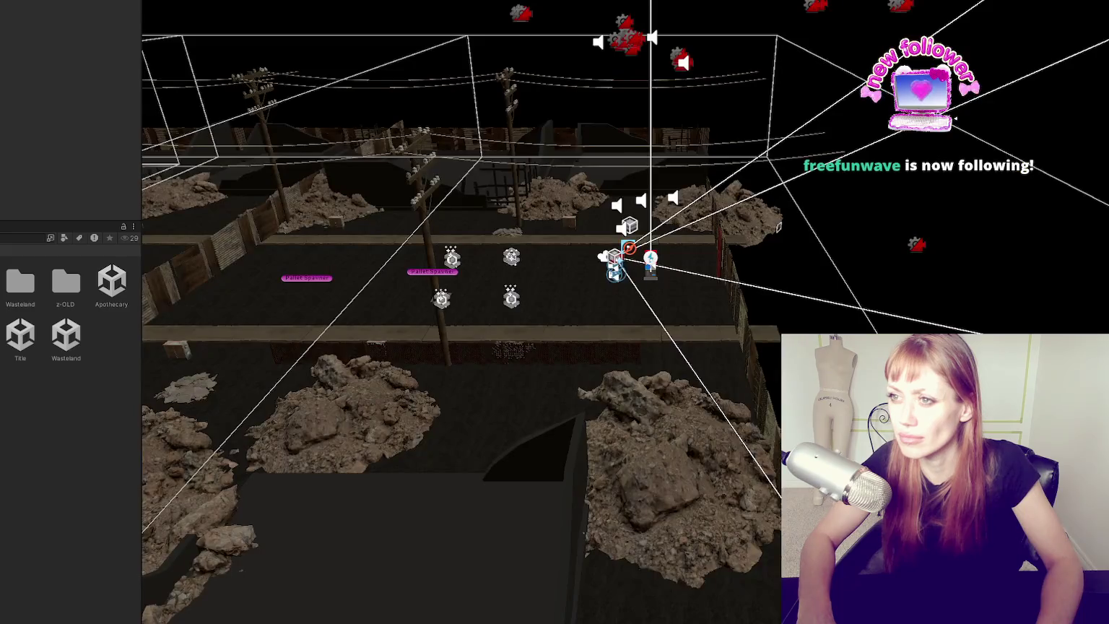
- Delete the grey placeholder cube beside the masked character
scroll(up, 3)
click(652, 266)
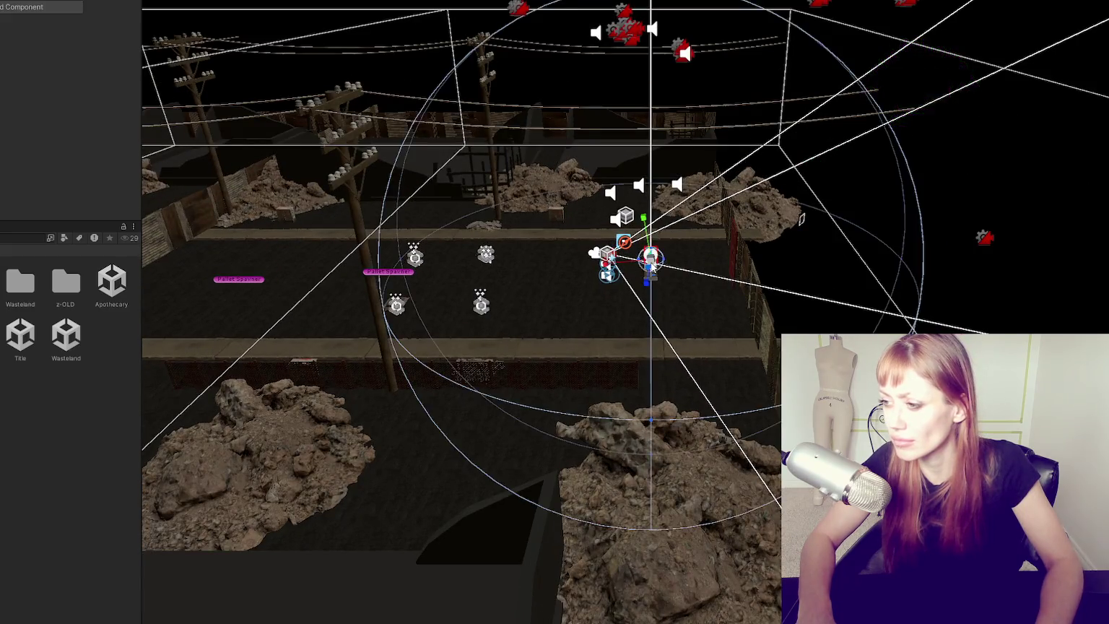
scroll(up, 3)
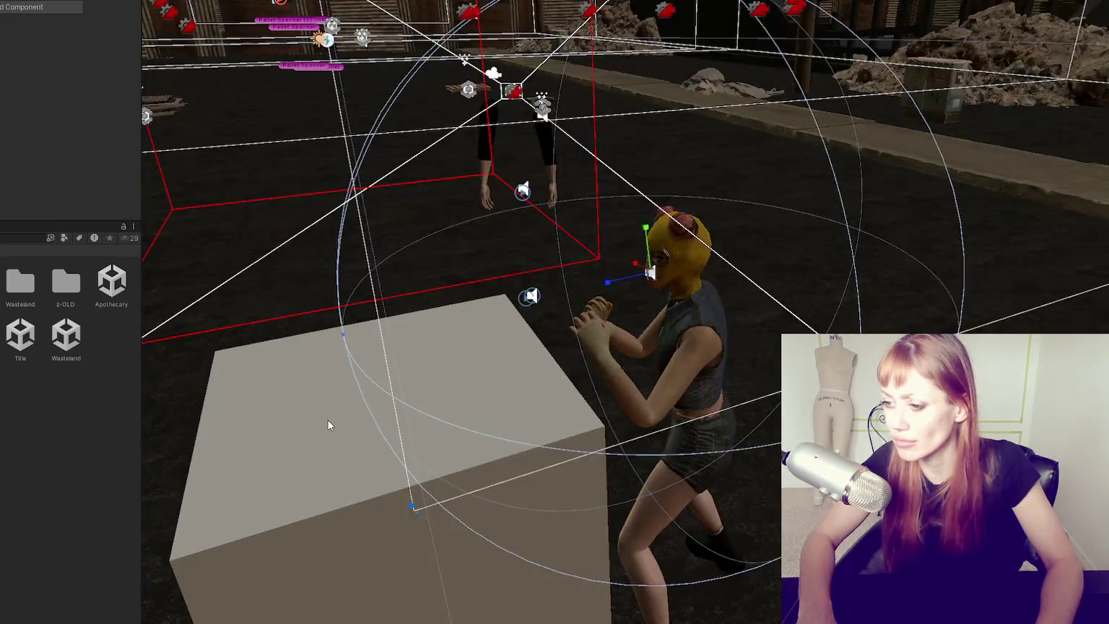
click(328, 420)
key(alt+shift+a)
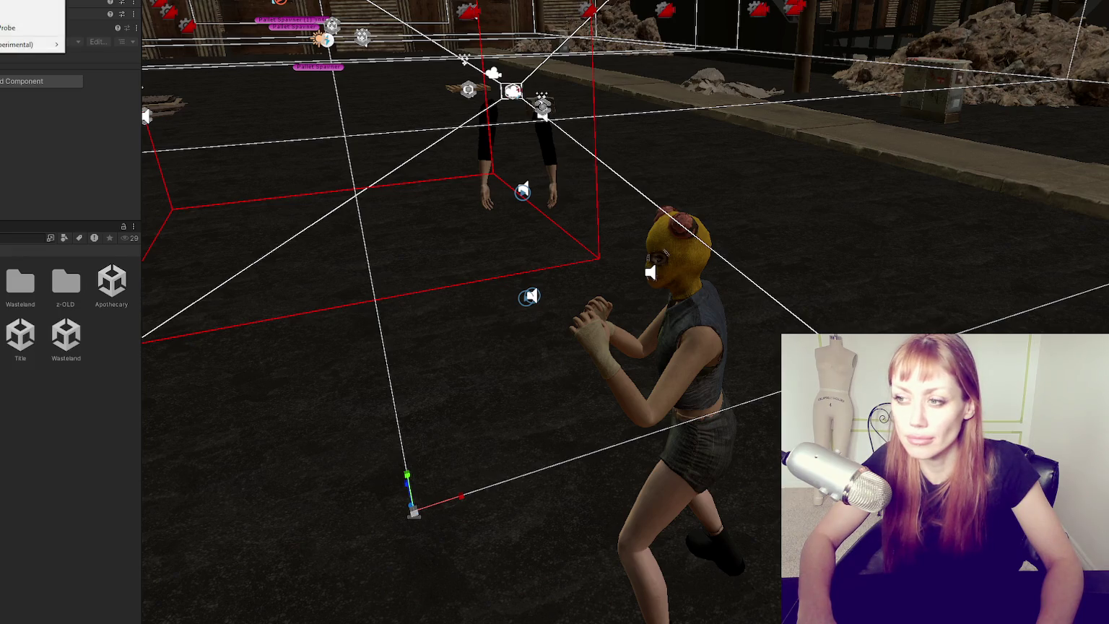
- Move the light from the character's head off to her left, then return to the running game
click(649, 274)
scroll(down, 3)
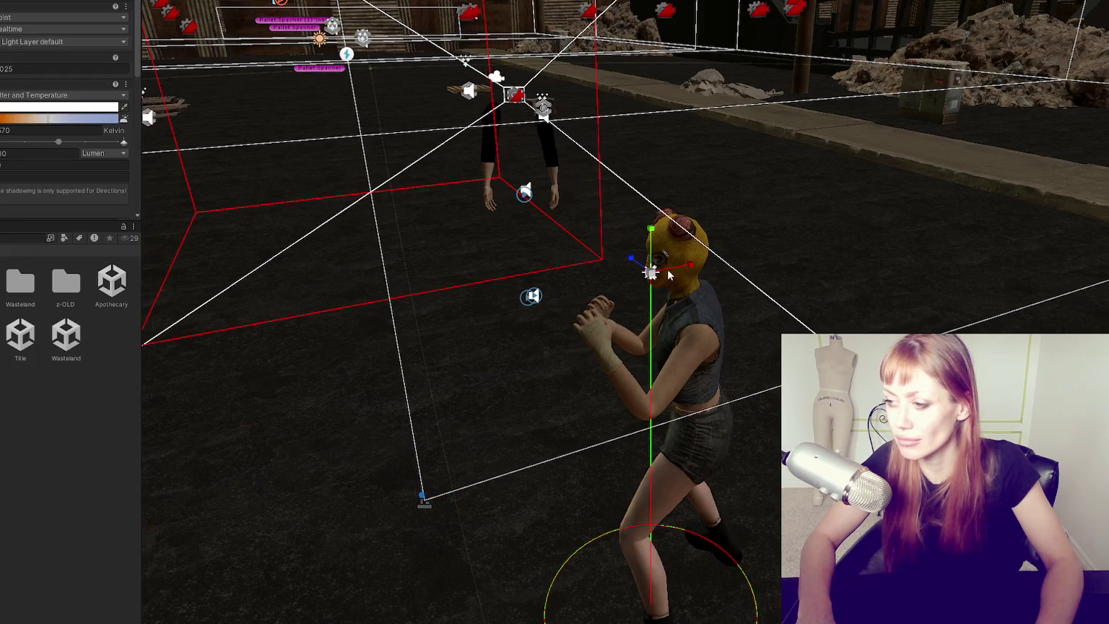
drag(683, 271, 360, 334)
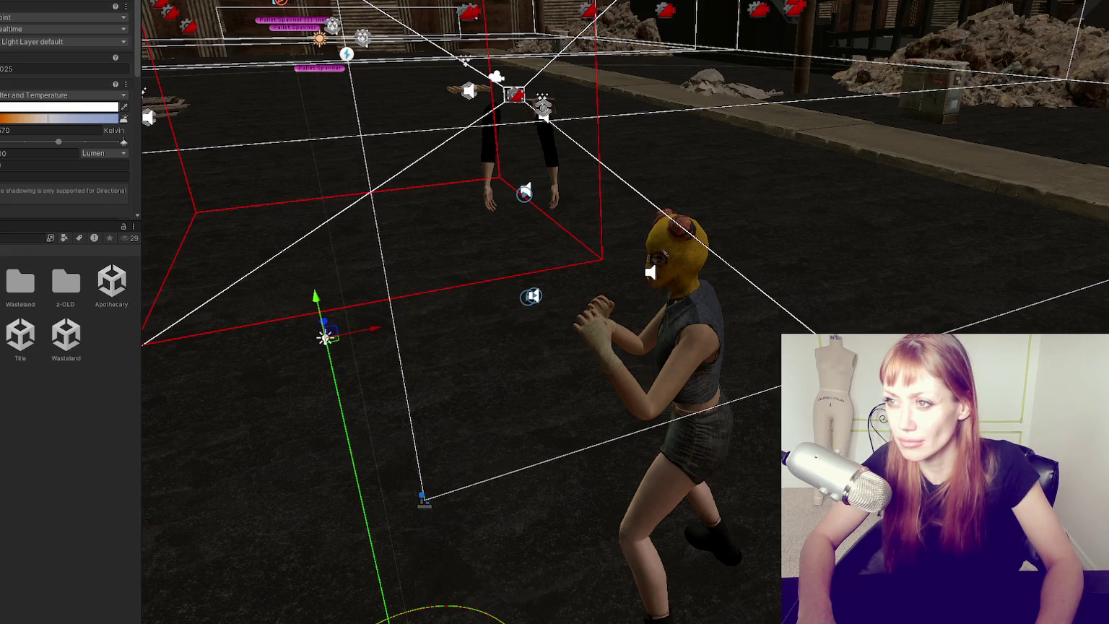
key(ctrl+p)
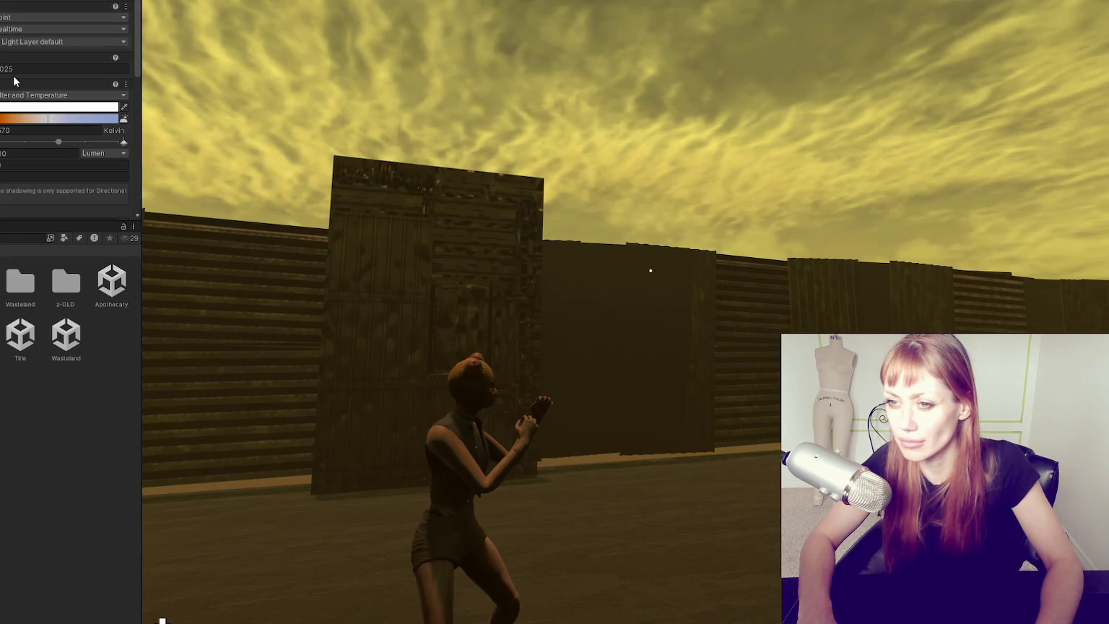
- Switch the light's intensity unit to Lux at 10000, then test the brighter character in-game
click(104, 153)
click(100, 188)
click(55, 154)
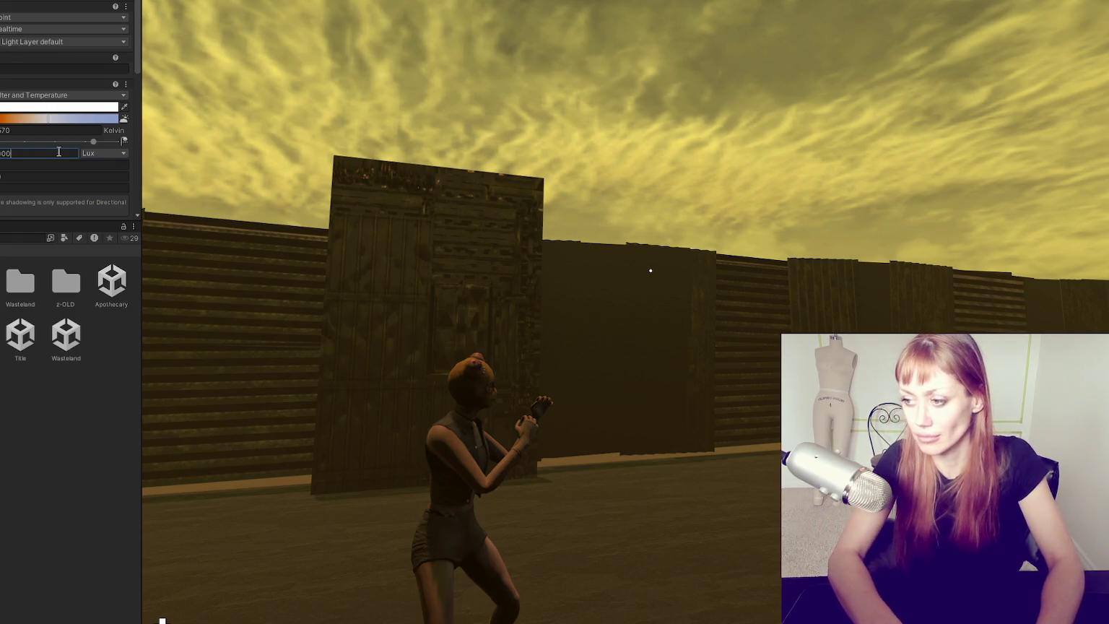
text(10000)
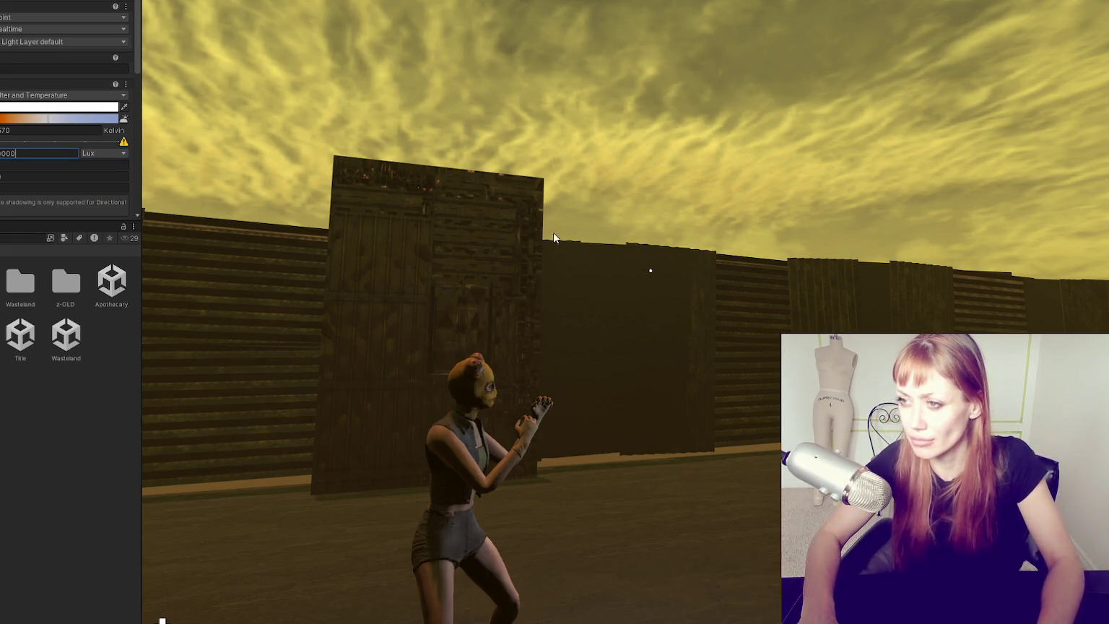
click(651, 270)
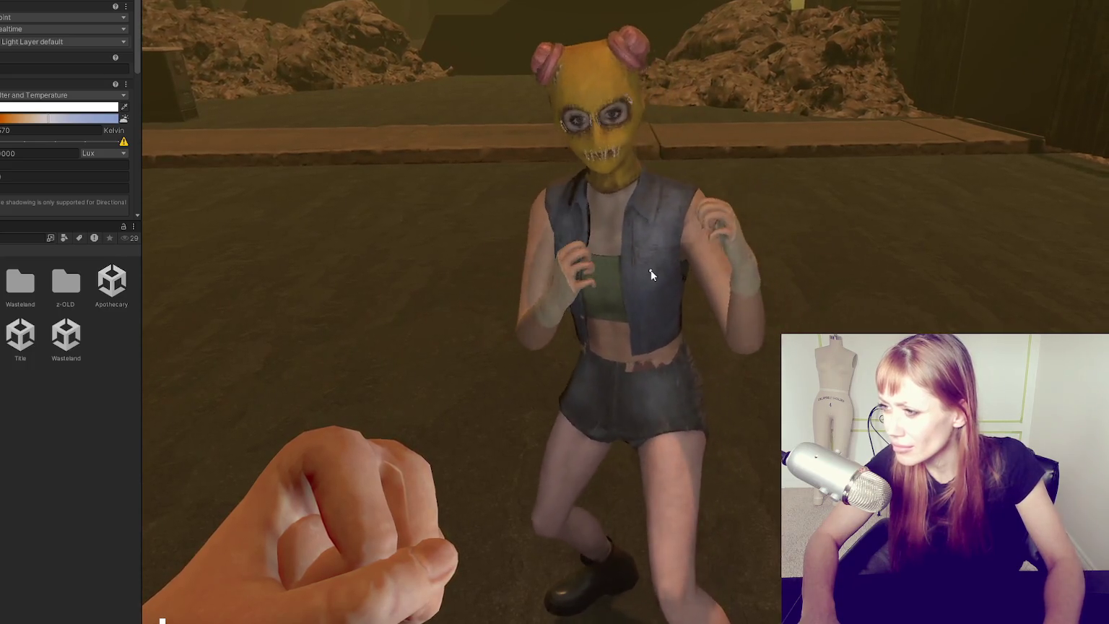
key(Escape)
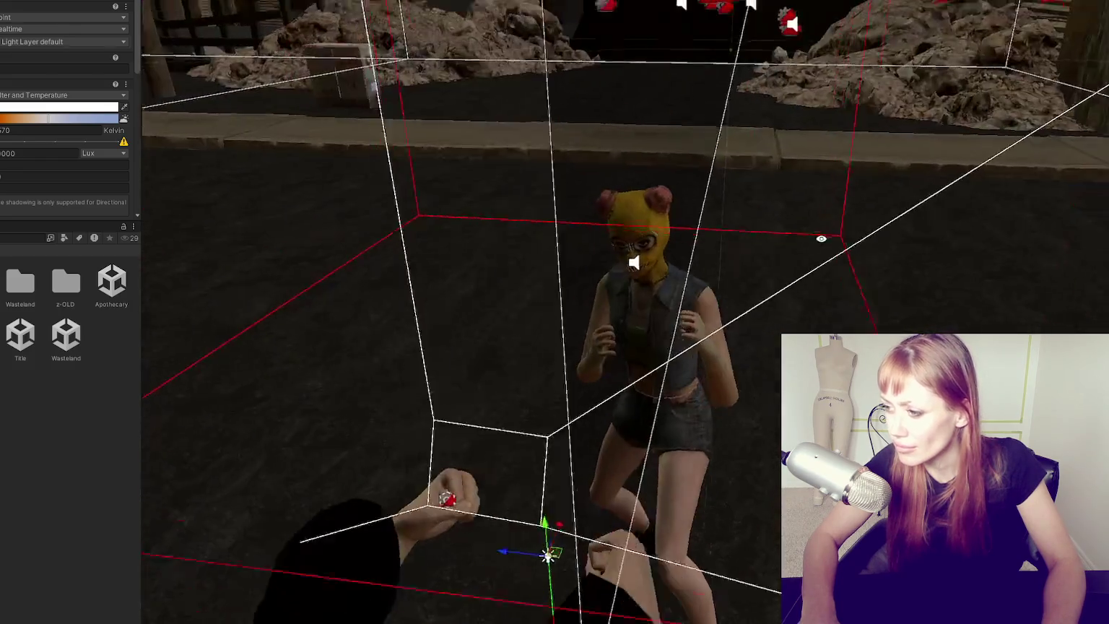
- Orbit around the masked character to inspect her fighting stance, then stop the playtest
drag(775, 285, 678, 269)
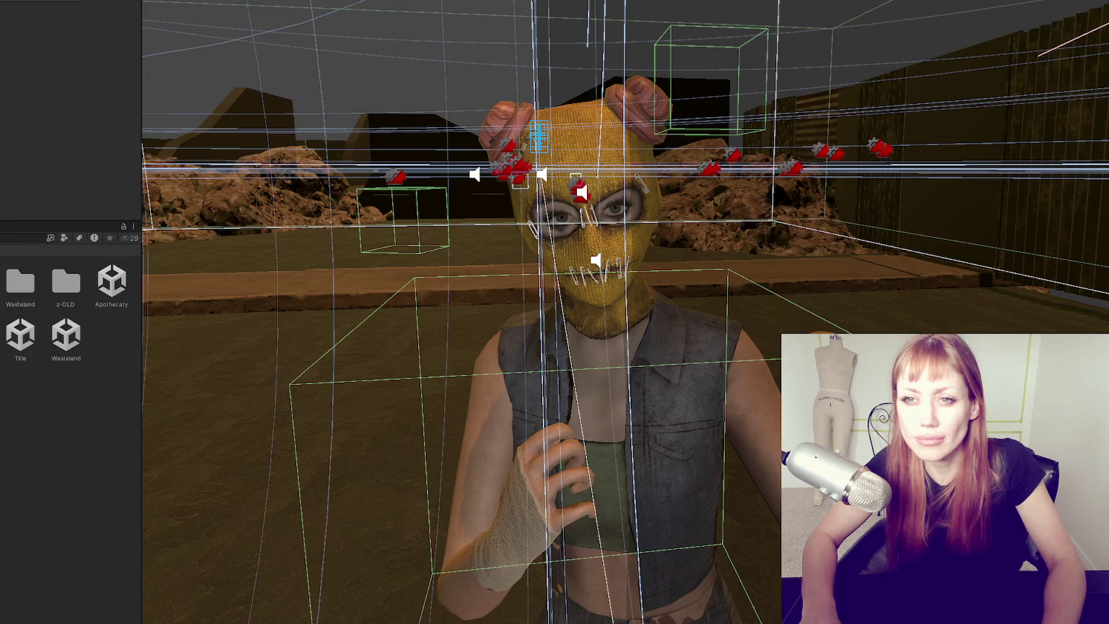
click(222, 188)
drag(222, 188, 591, 189)
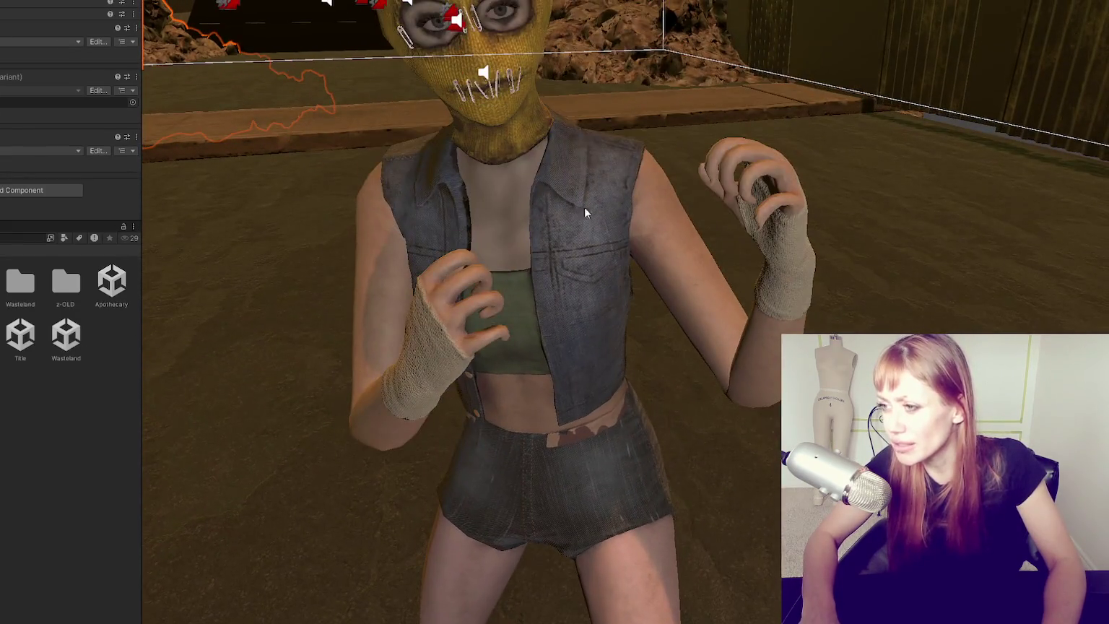
drag(386, 220, 1013, 296)
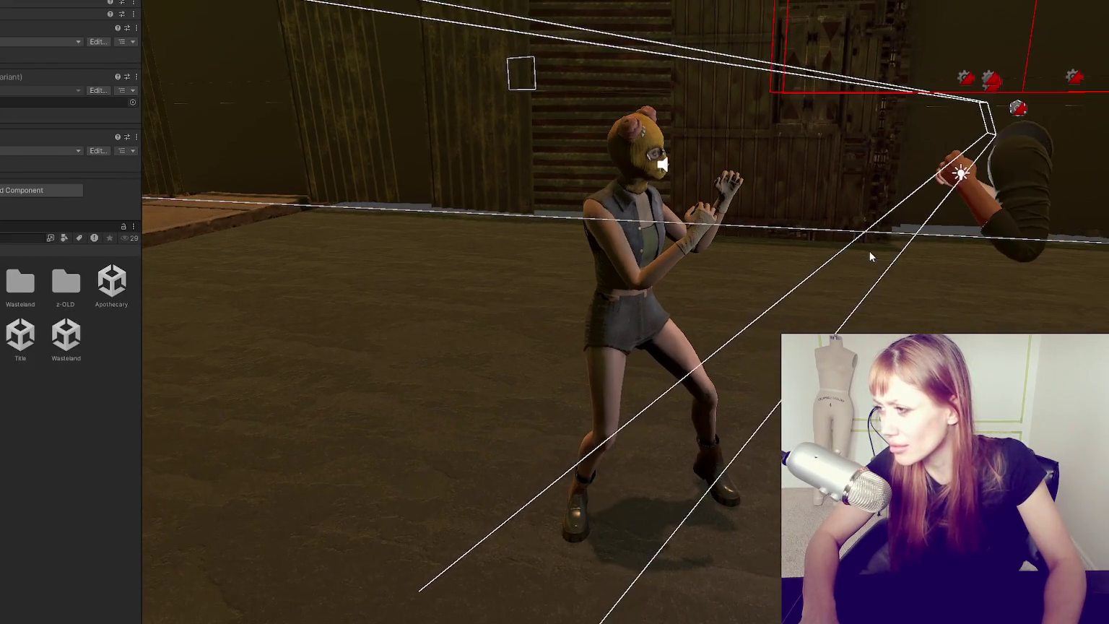
drag(869, 248, 686, 253)
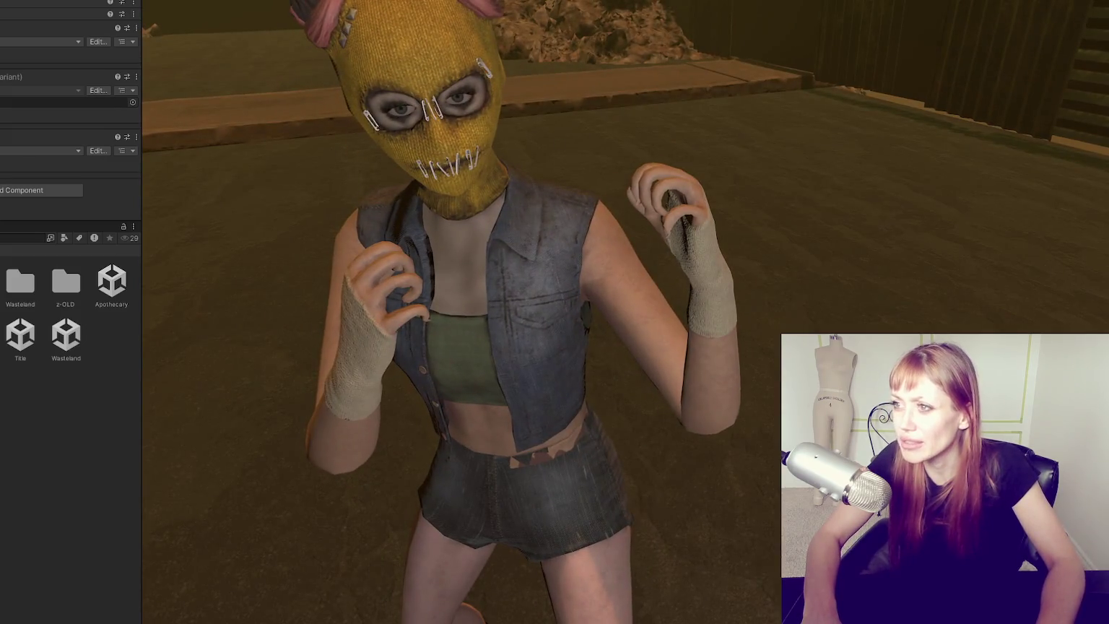
click(97, 468)
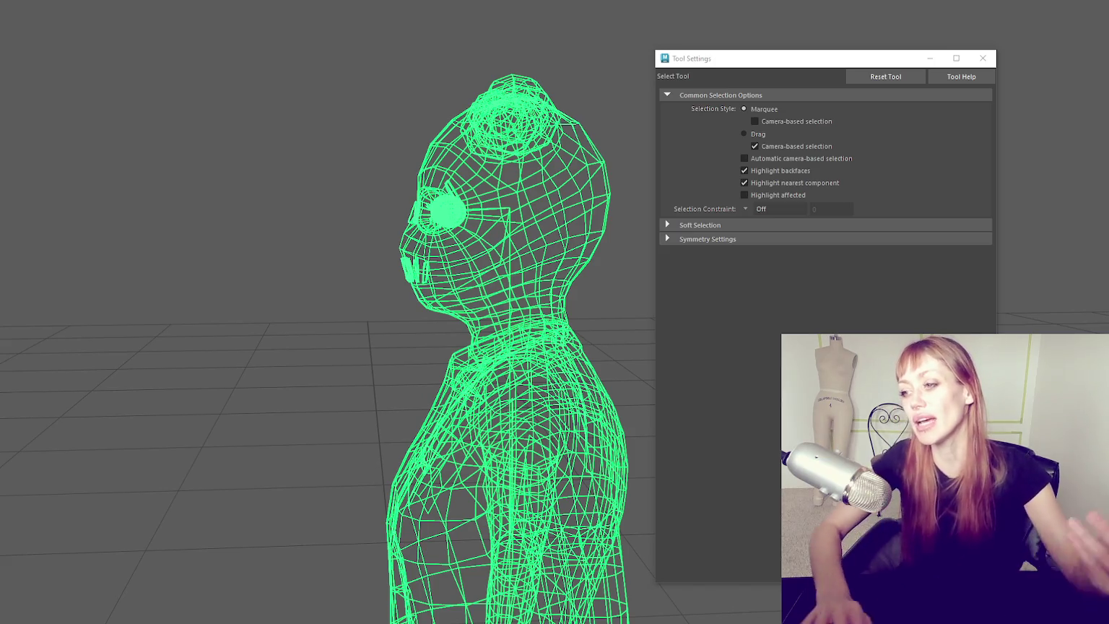
- Deselect, switch to smooth-shaded display, and isolate the body and vest meshes in view
click(287, 169)
drag(287, 169, 365, 278)
key(5)
scroll(up, 3)
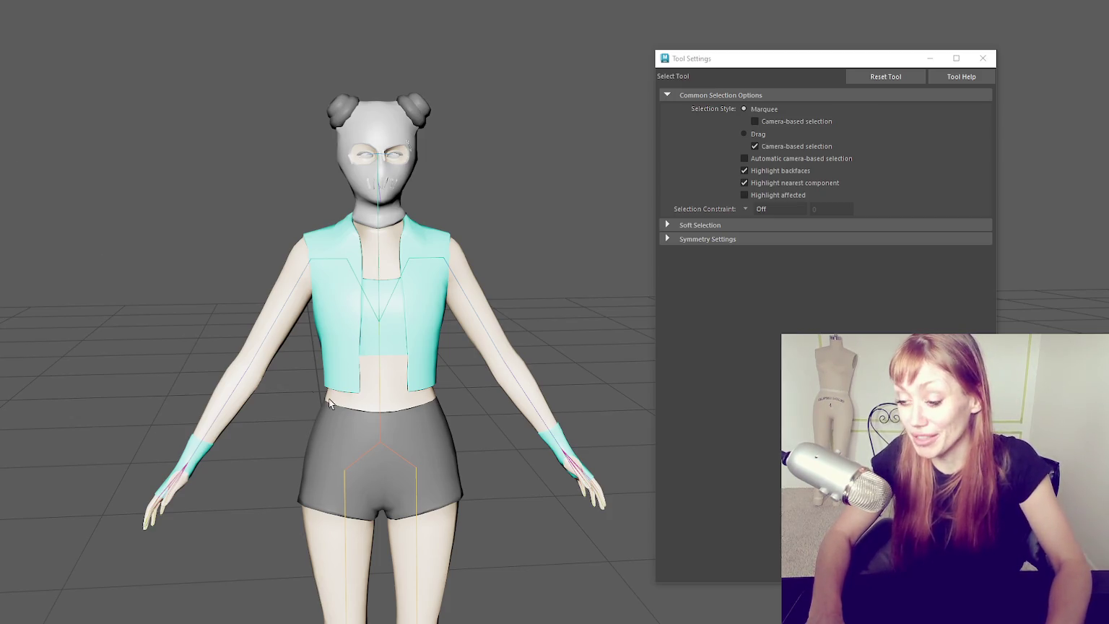
scroll(down, 3)
scroll(up, 3)
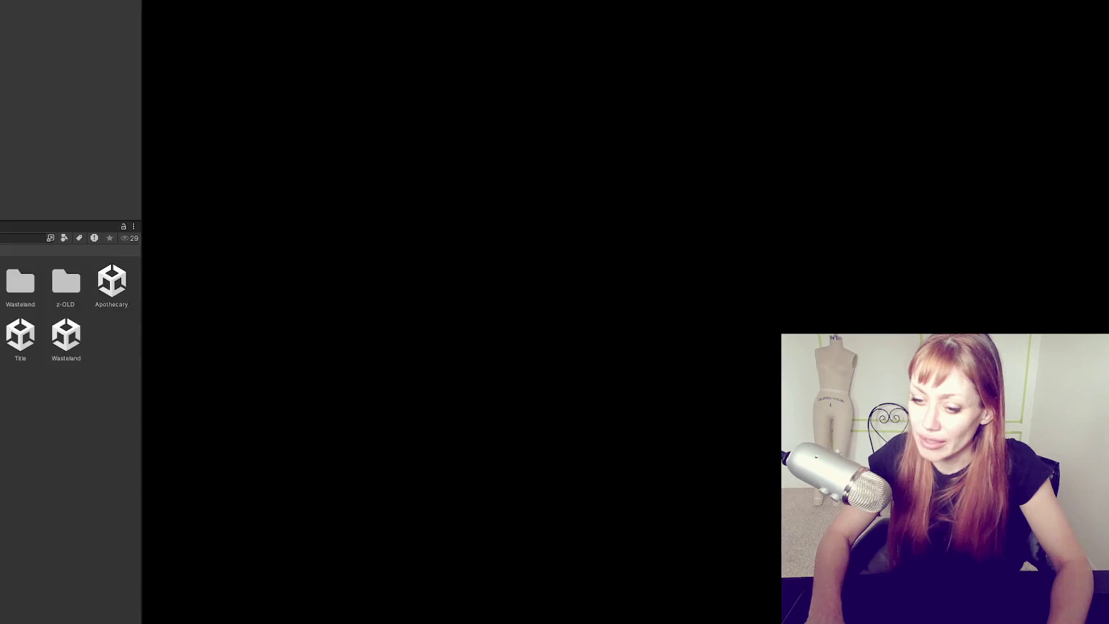
scroll(up, 3)
scroll(down, 3)
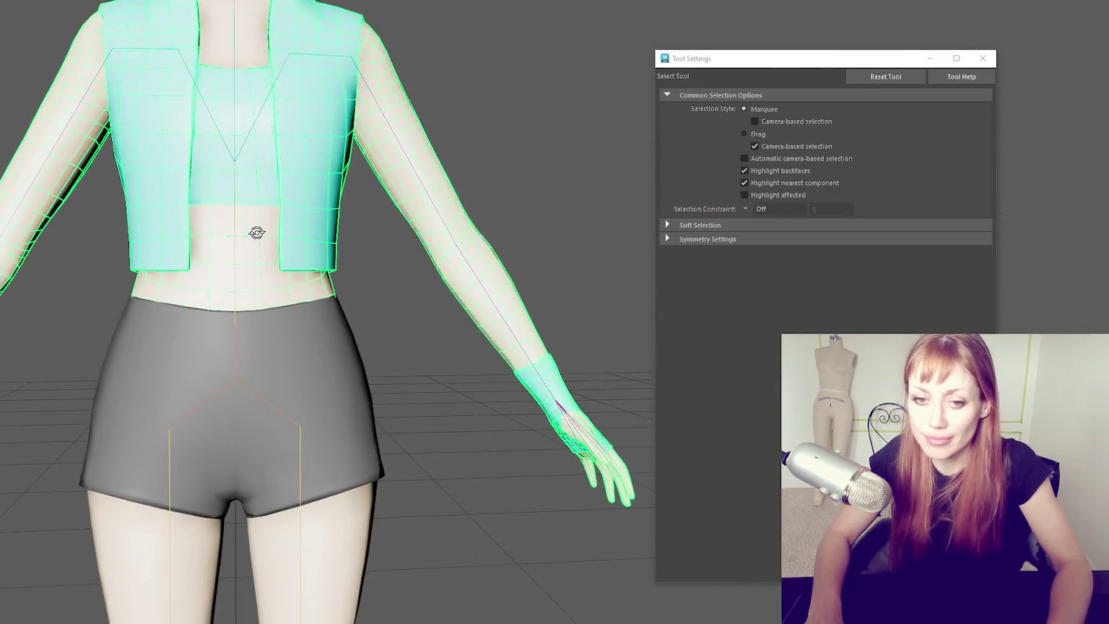
drag(257, 233, 269, 244)
key(ctrl+1)
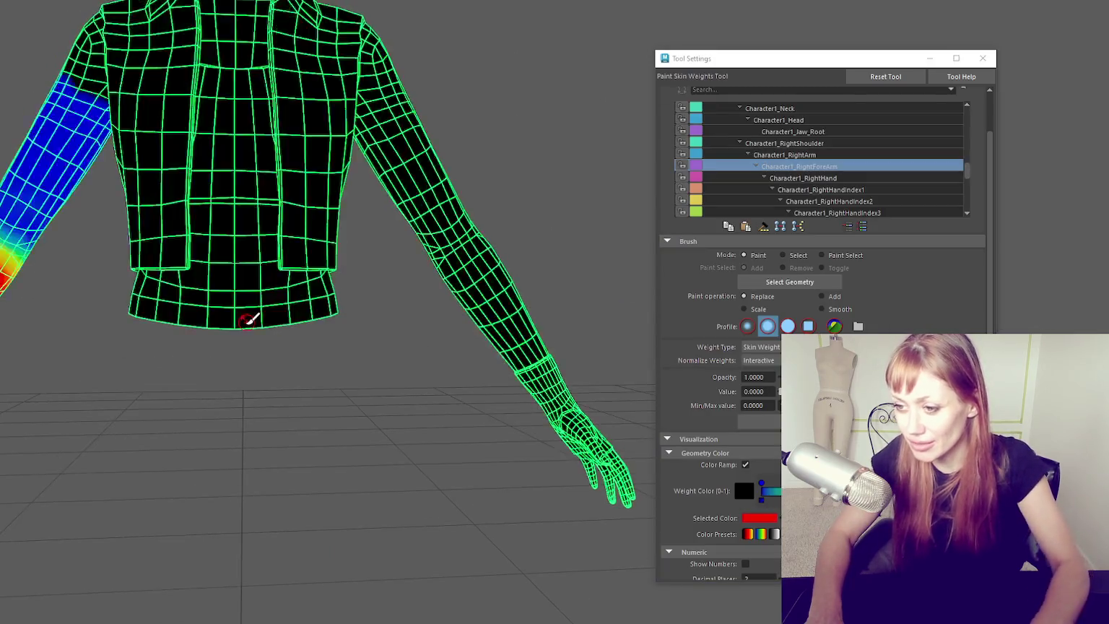
- Compare Character1_Spine, Spine1 and Hips weights, and undo a test Hips stroke
scroll(up, 3)
scroll(down, 3)
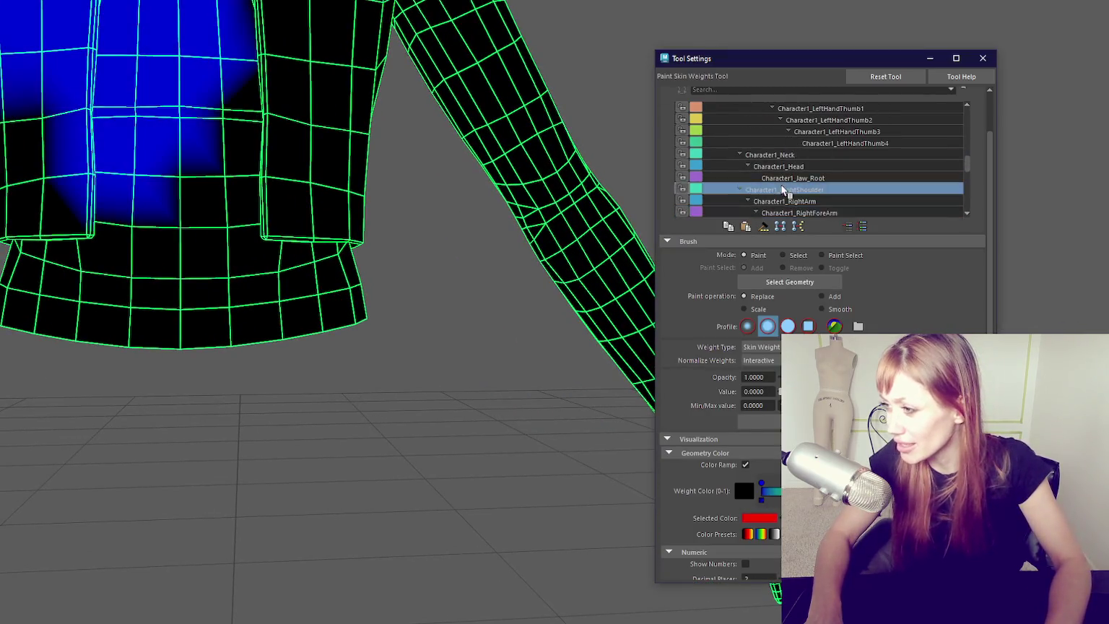
scroll(up, 3)
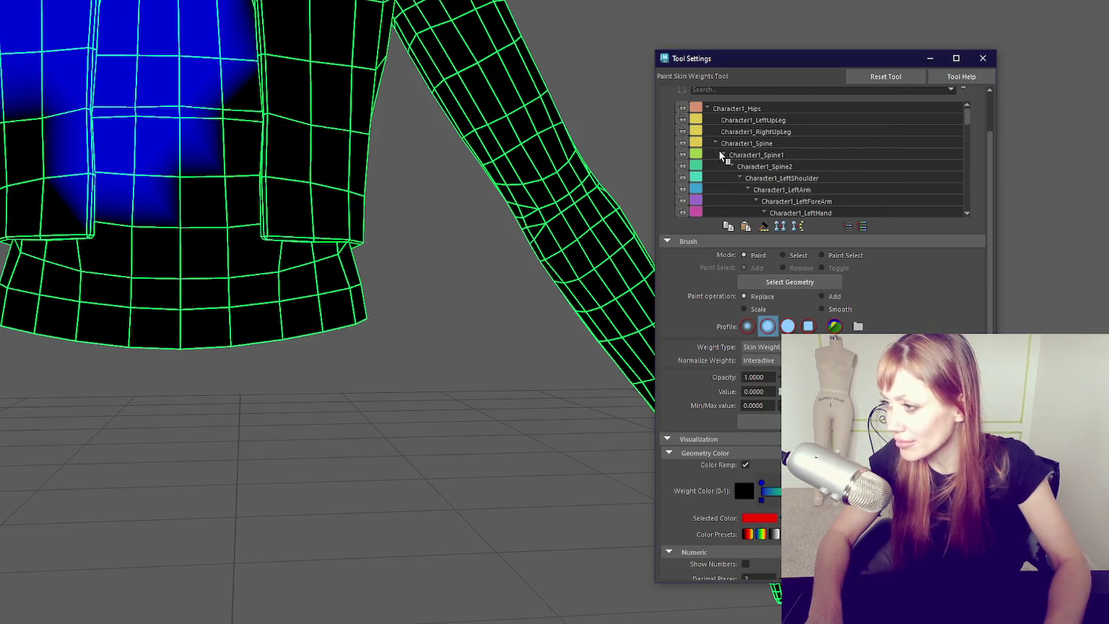
click(723, 154)
click(739, 143)
click(716, 145)
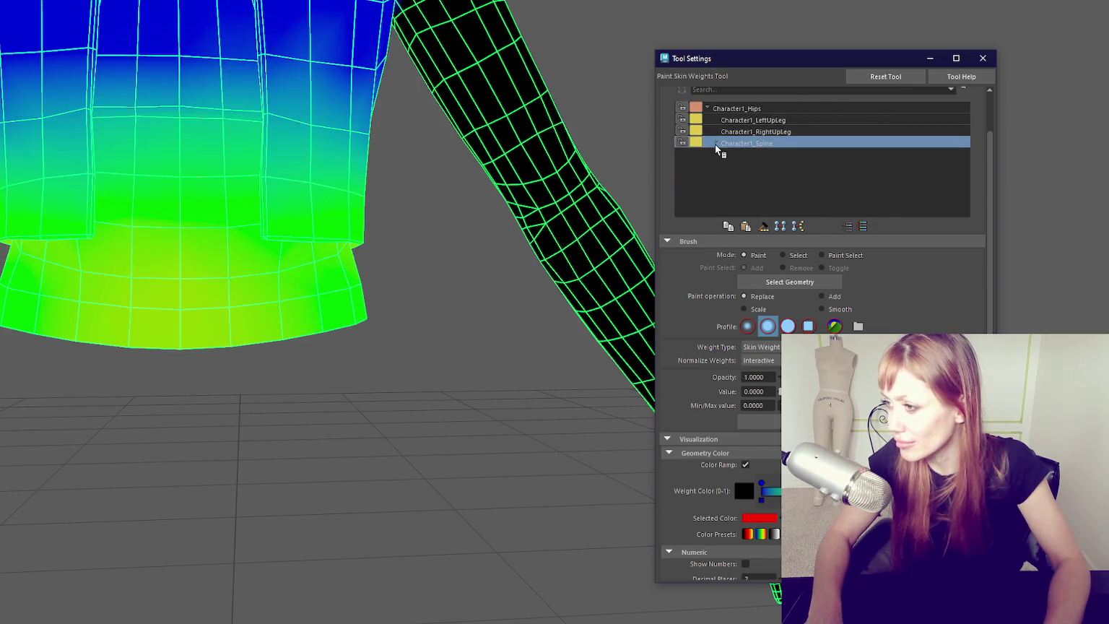
click(725, 146)
click(742, 155)
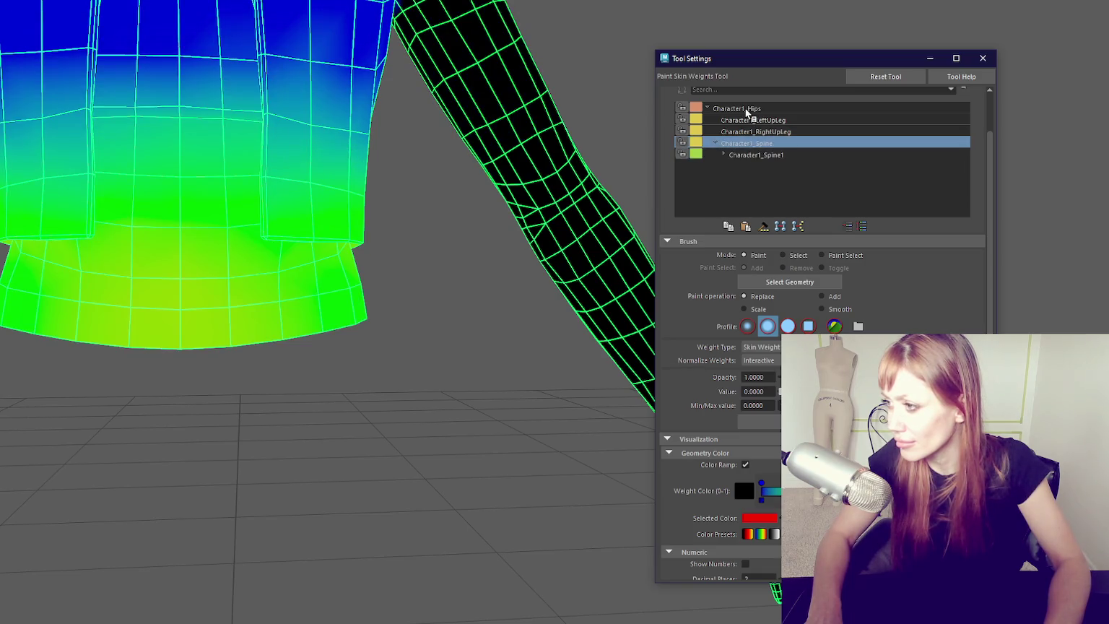
click(747, 109)
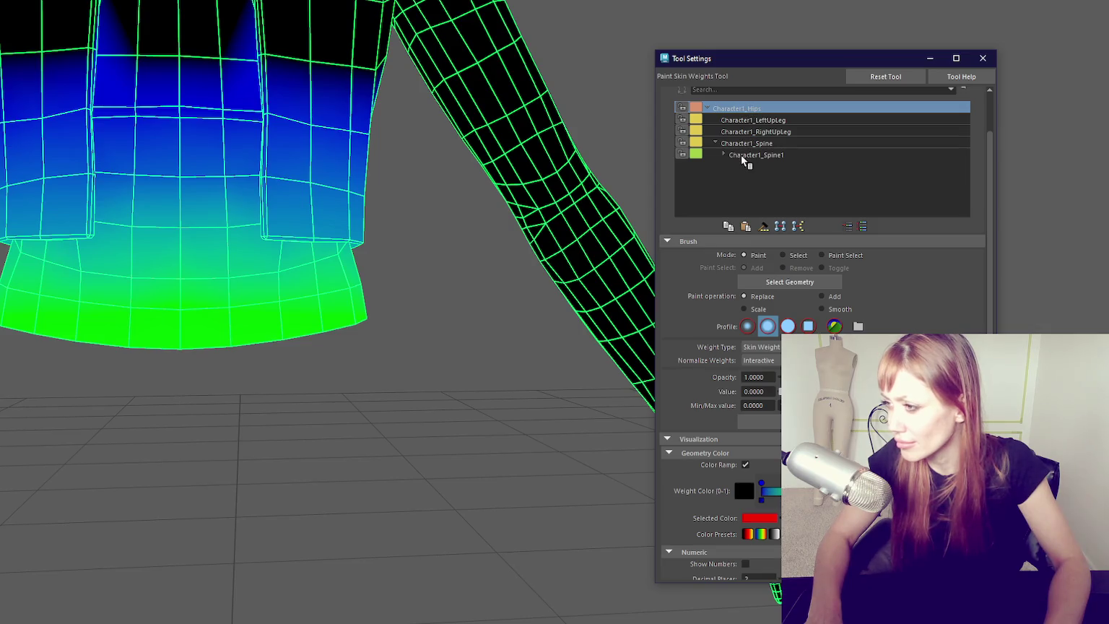
click(741, 156)
click(747, 109)
drag(265, 329, 340, 321)
key(ctrl+z)
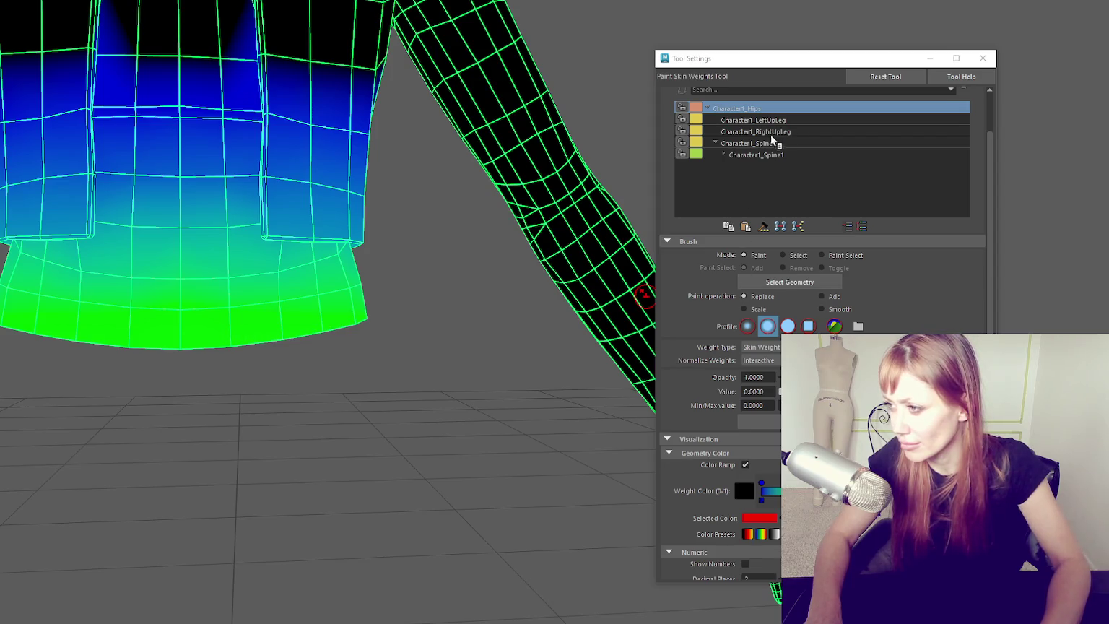
- Collapse the Character1_Spine2, shoulder and arm branches to shorten the Influences list
click(723, 154)
scroll(down, 3)
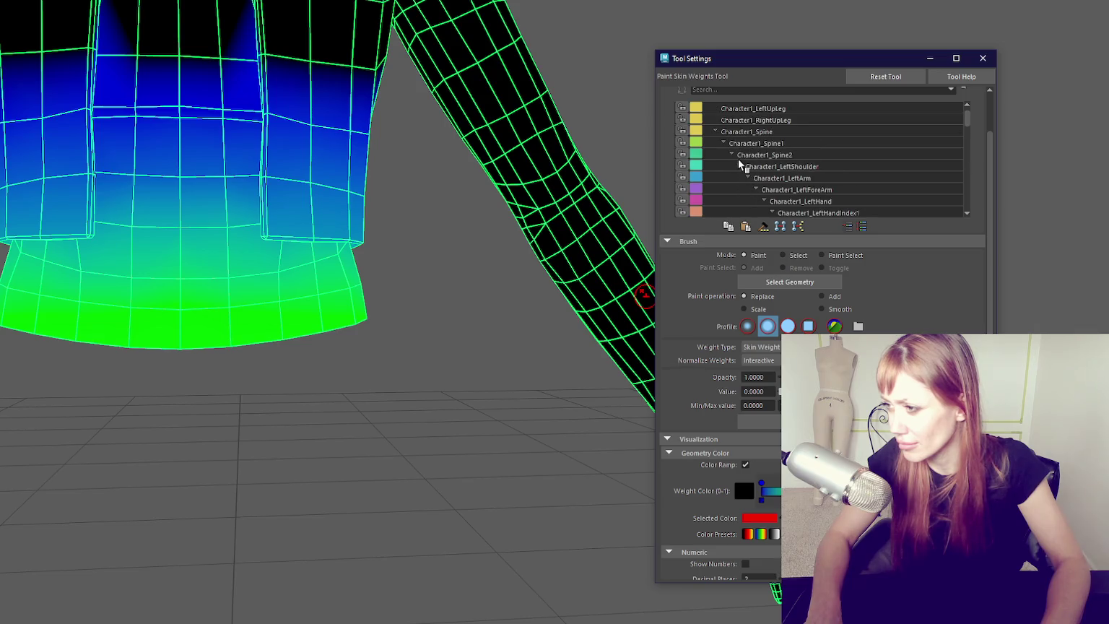
click(733, 156)
click(731, 166)
scroll(down, 3)
click(749, 179)
click(740, 166)
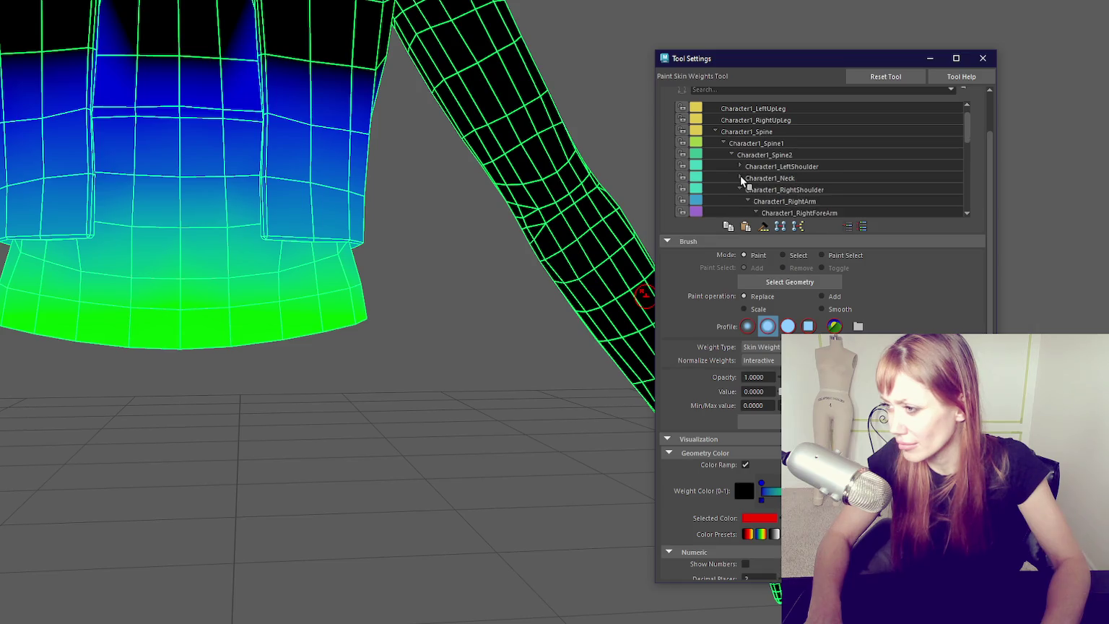
click(740, 189)
click(732, 167)
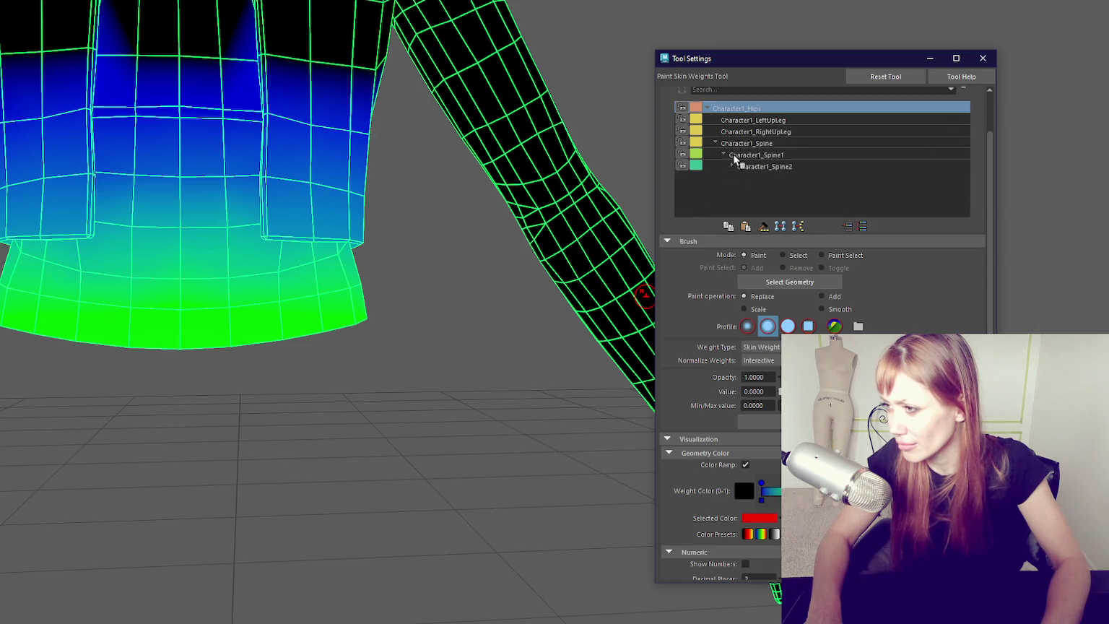
- Review the upper-leg and Hips weights, set brush opacity to 0, and frame the jacket
click(743, 131)
click(744, 121)
click(748, 109)
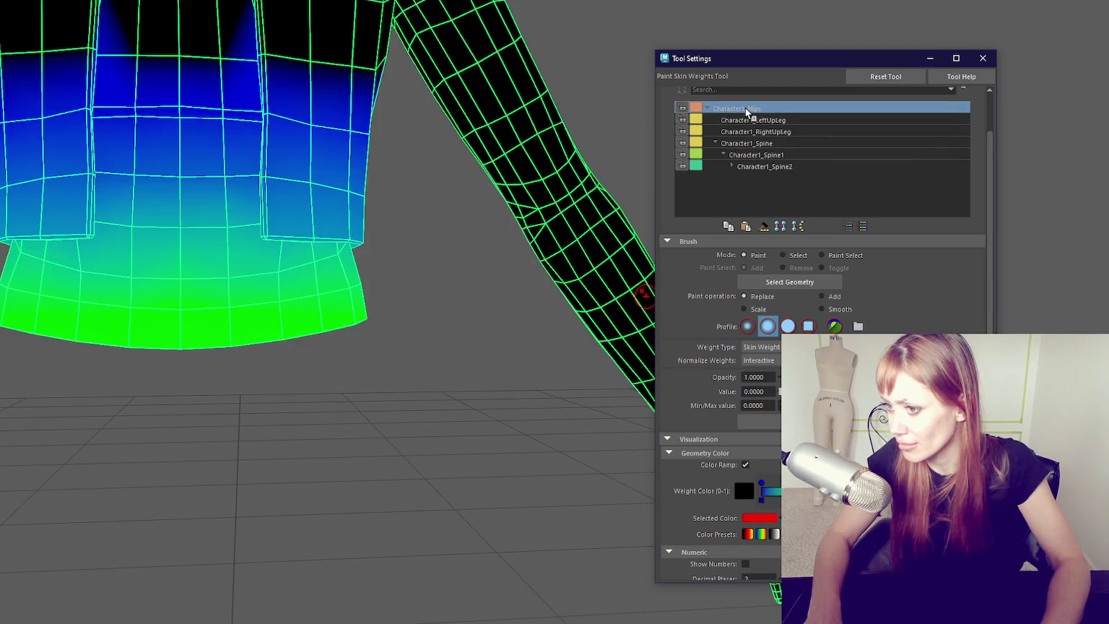
click(754, 134)
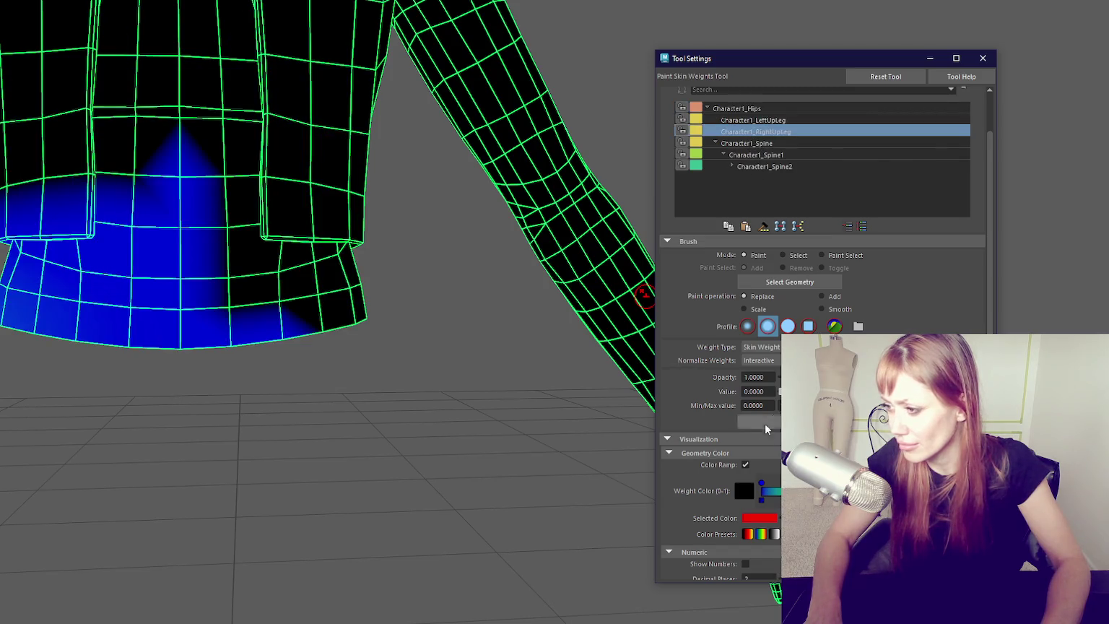
drag(173, 284, 206, 287)
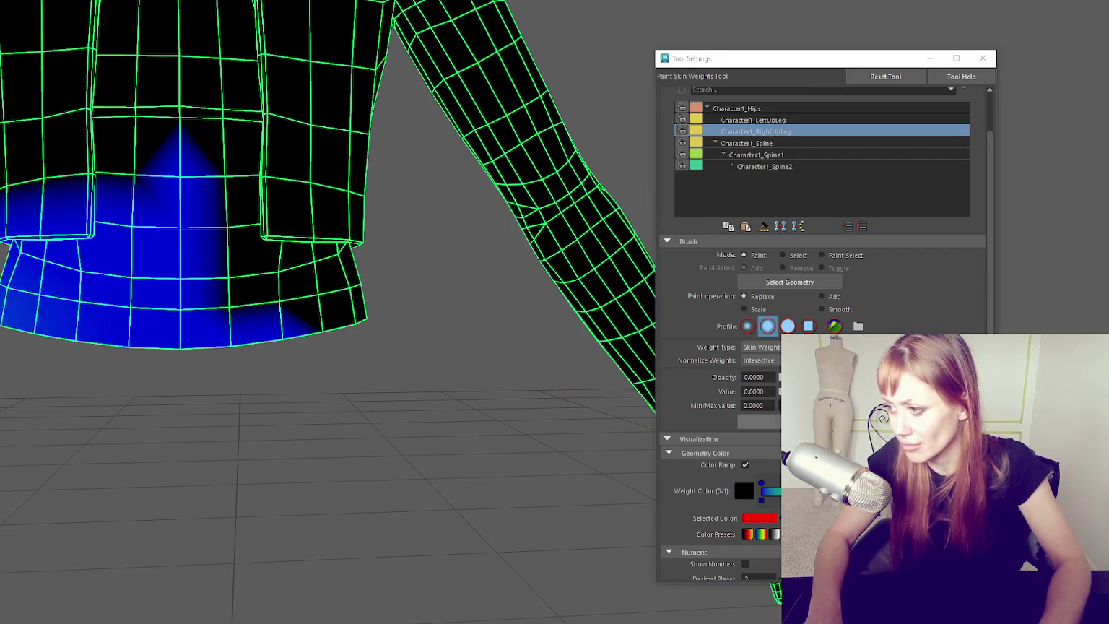
key(f)
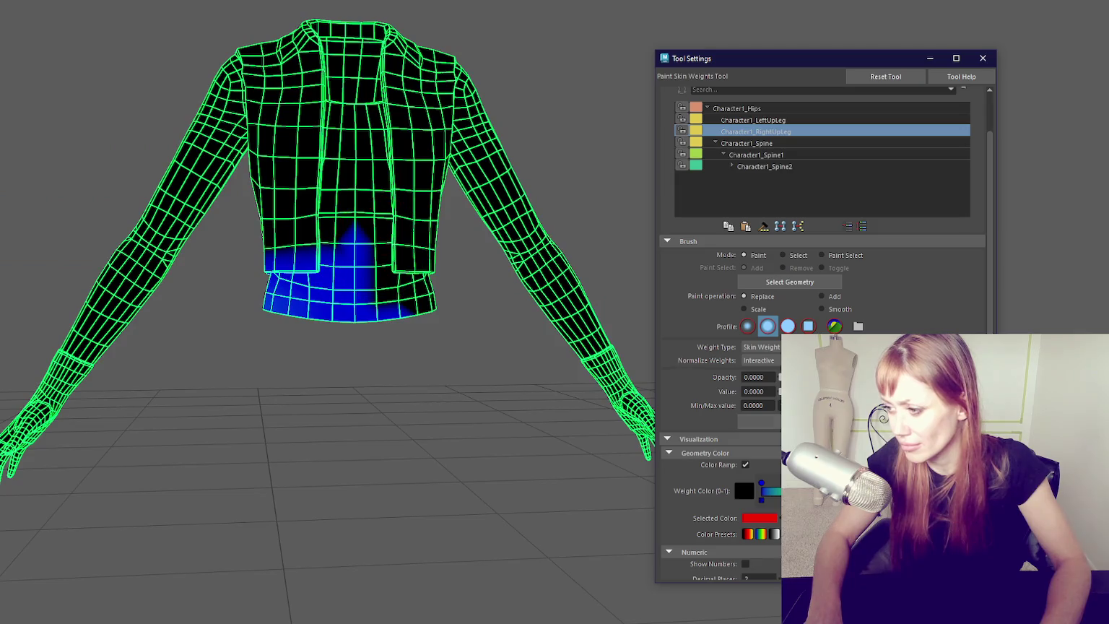
- Compare the Character1_LeftUpLeg, Hips and Spine weights on the jacket
click(778, 120)
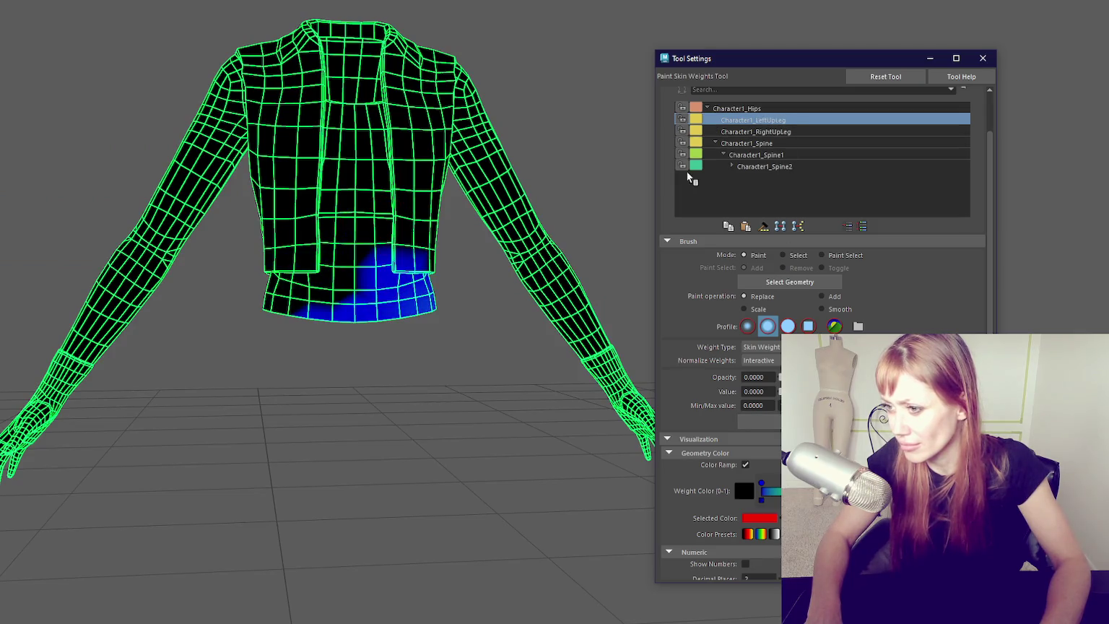
scroll(up, 3)
click(758, 195)
scroll(up, 3)
scroll(up, 3)
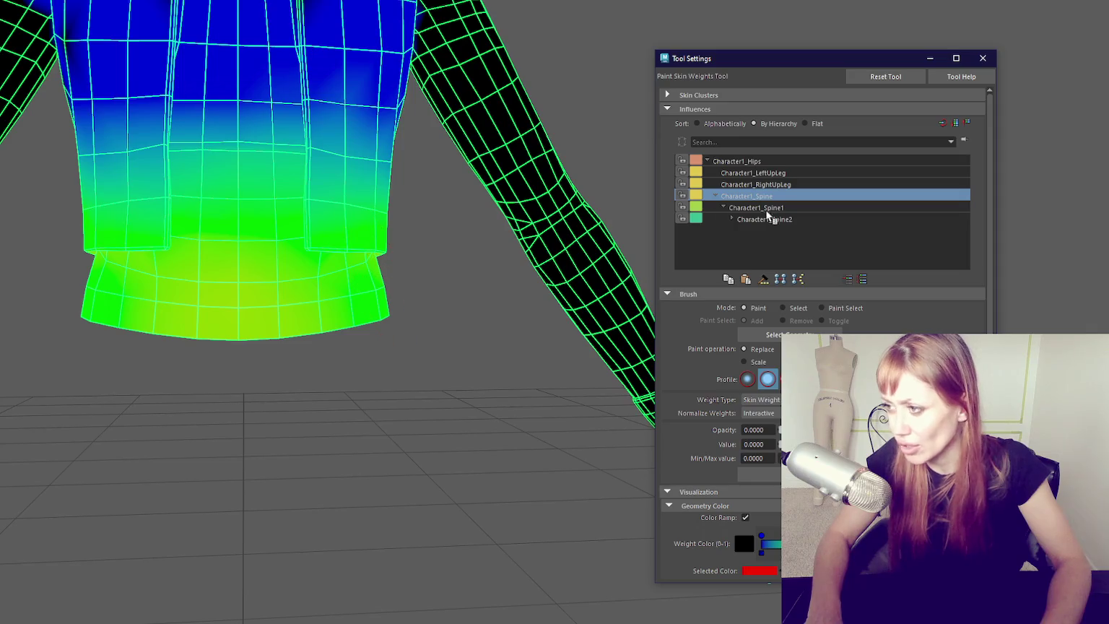
click(744, 161)
click(738, 197)
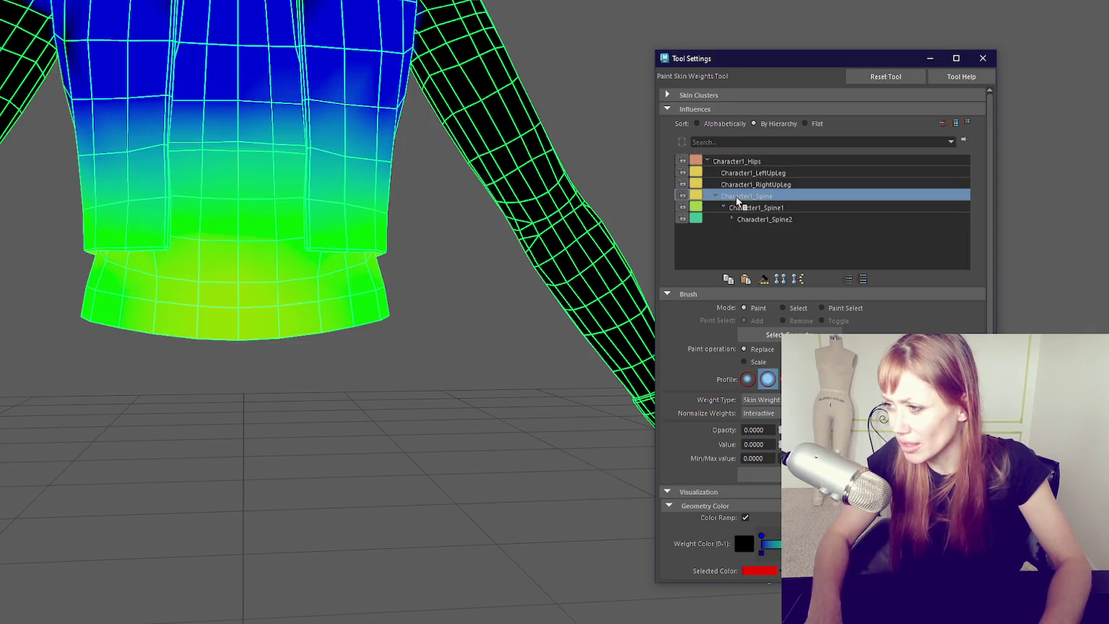
click(770, 195)
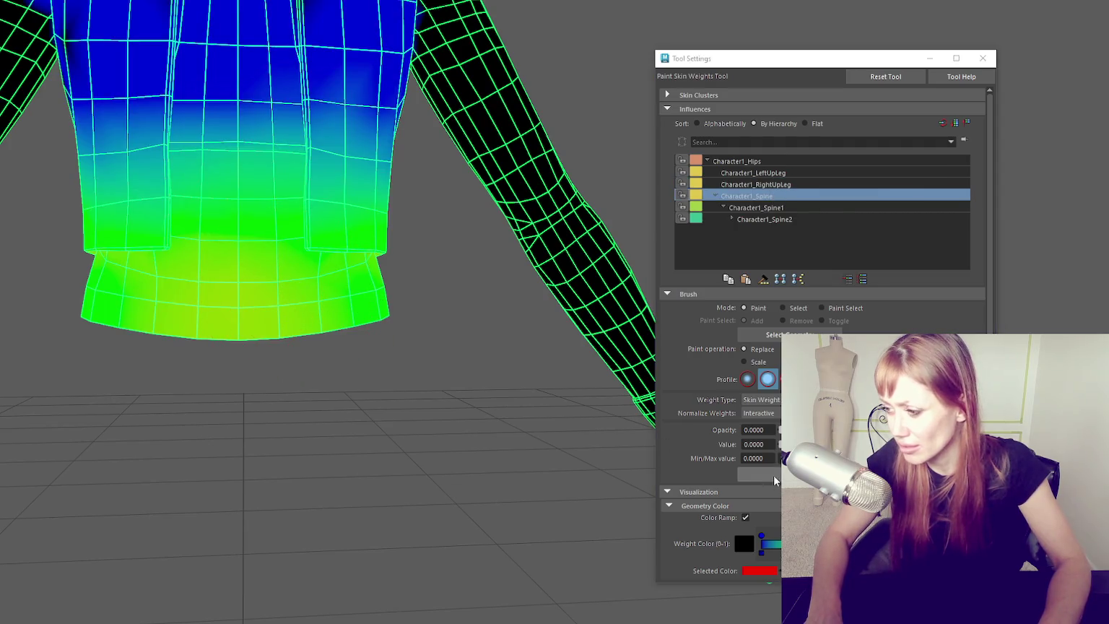
- Set brush opacity to 1, then undo a Spine stroke across the lower band
click(754, 430)
text(1)
key(Return)
drag(188, 303, 365, 303)
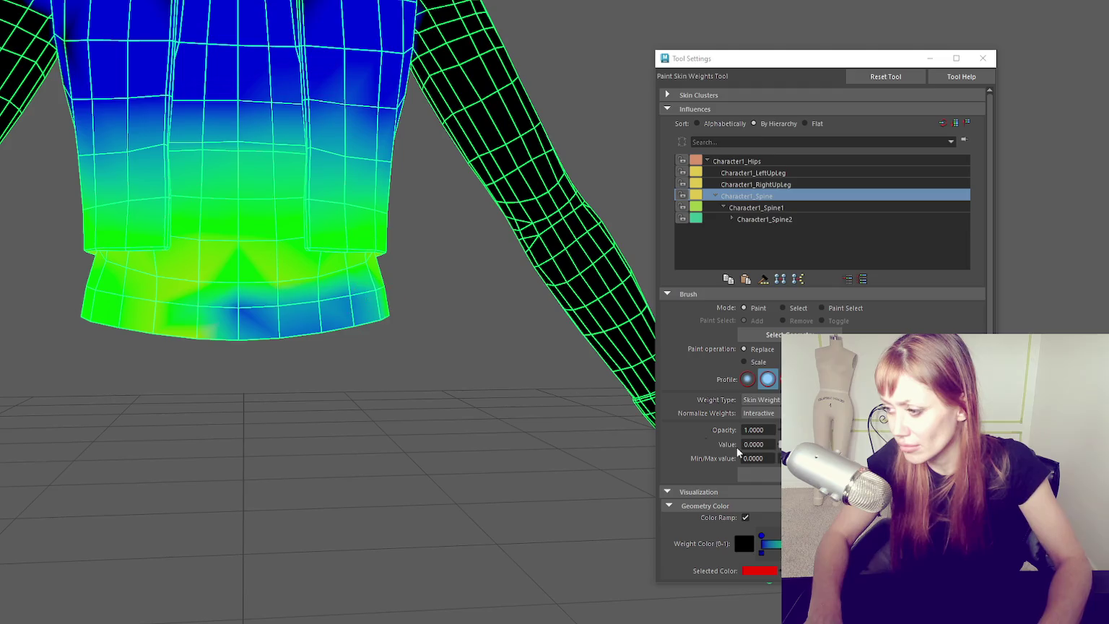
key(ctrl+z)
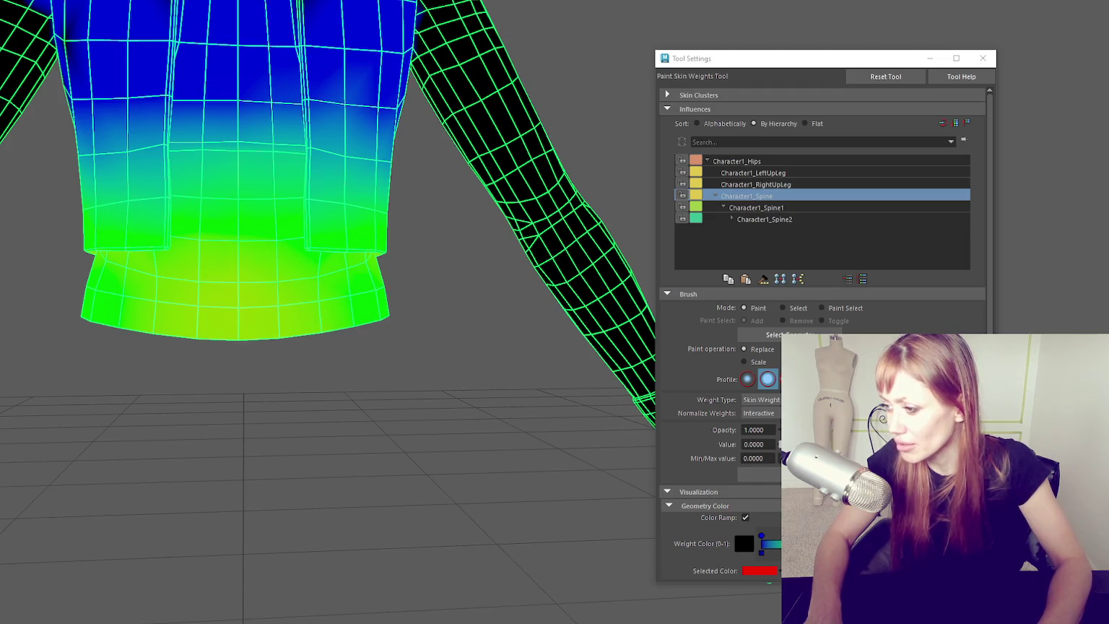
- Recheck the leg, Hips and Spine1 weights, then undo stray Hips strokes on the jacket hem
click(761, 173)
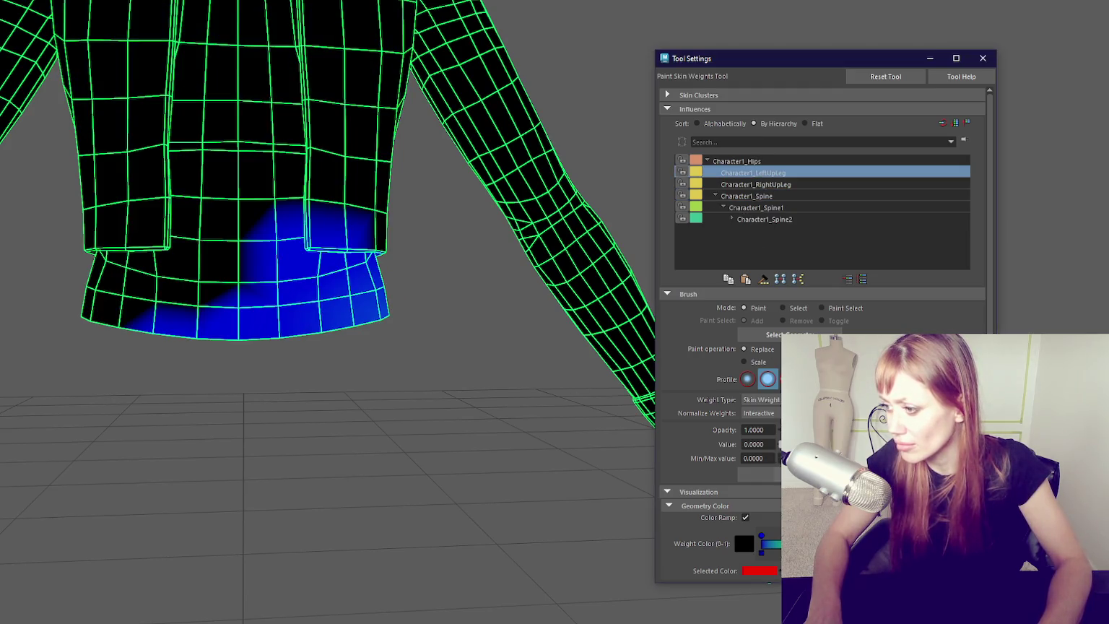
click(767, 184)
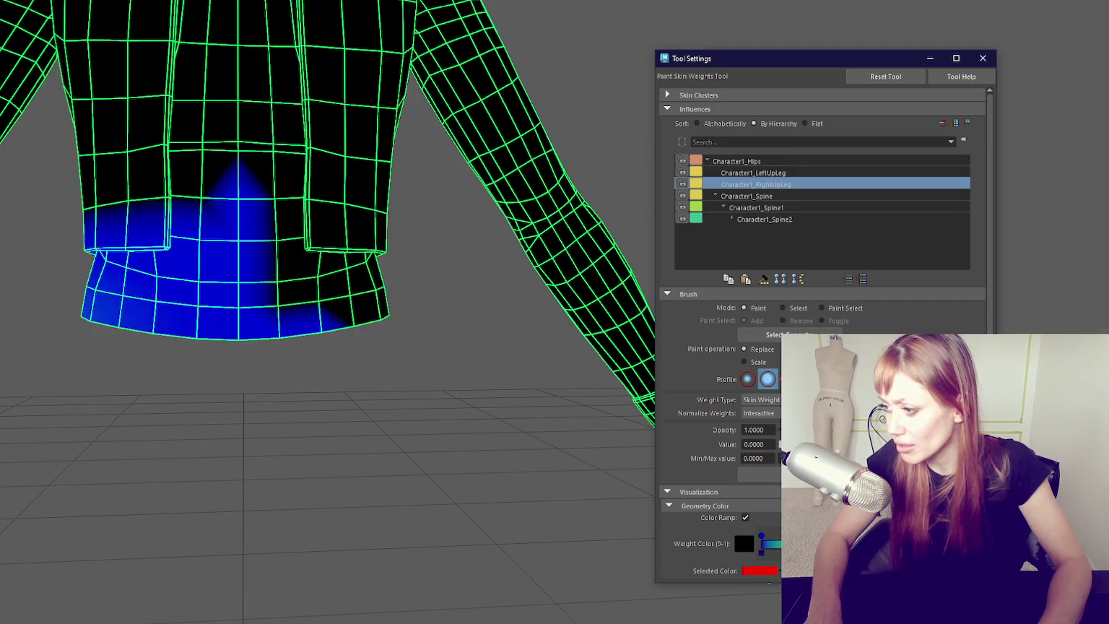
click(766, 161)
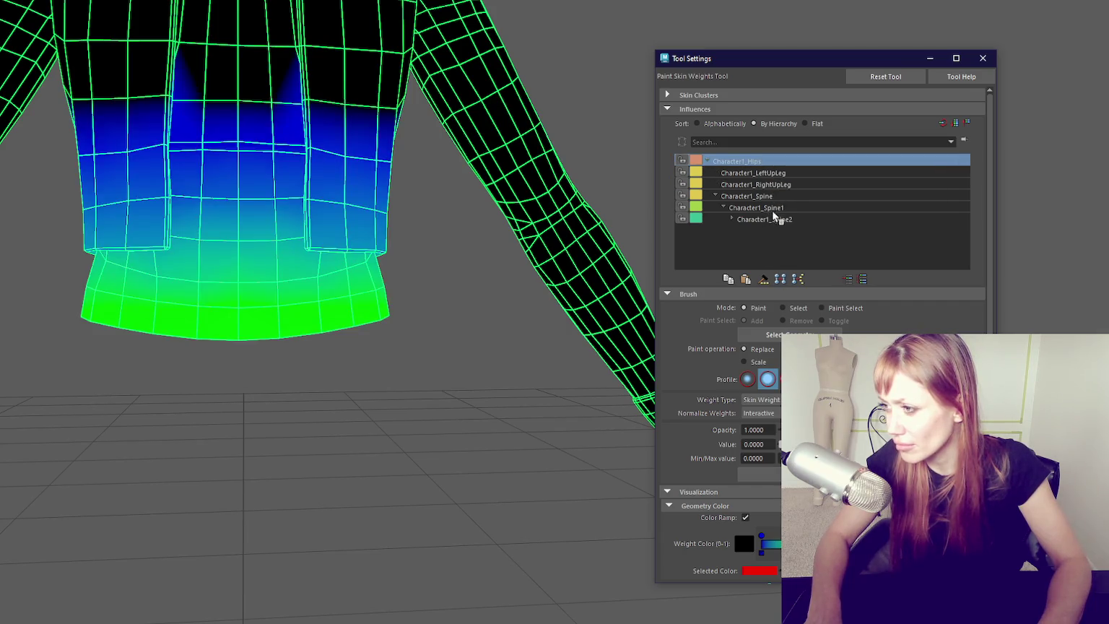
click(778, 218)
click(774, 206)
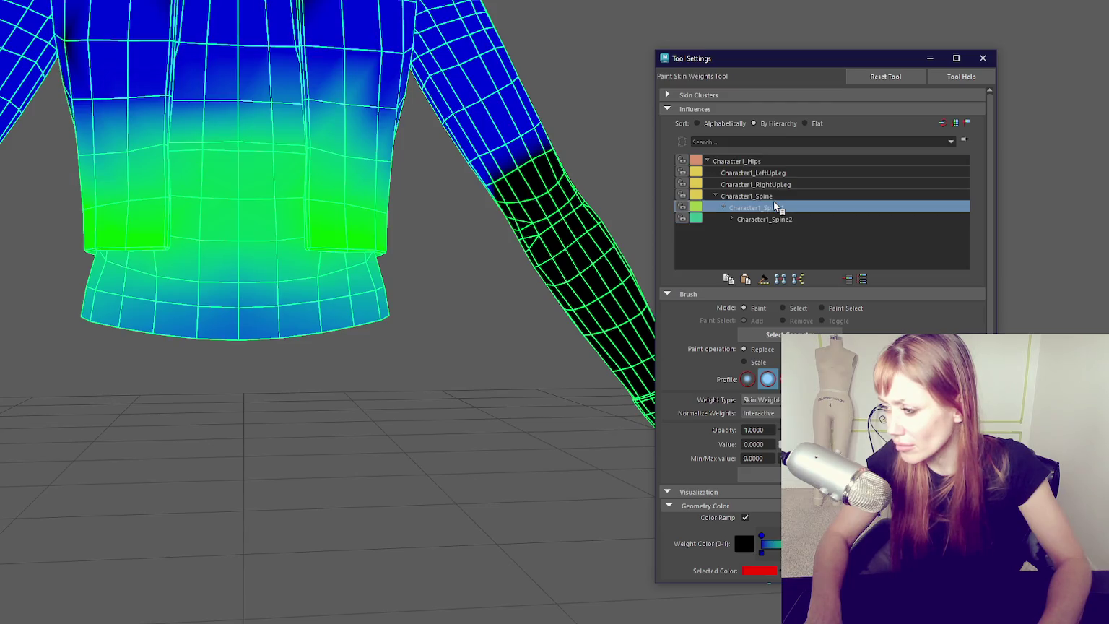
click(765, 161)
drag(274, 322, 408, 307)
key(ctrl+z)
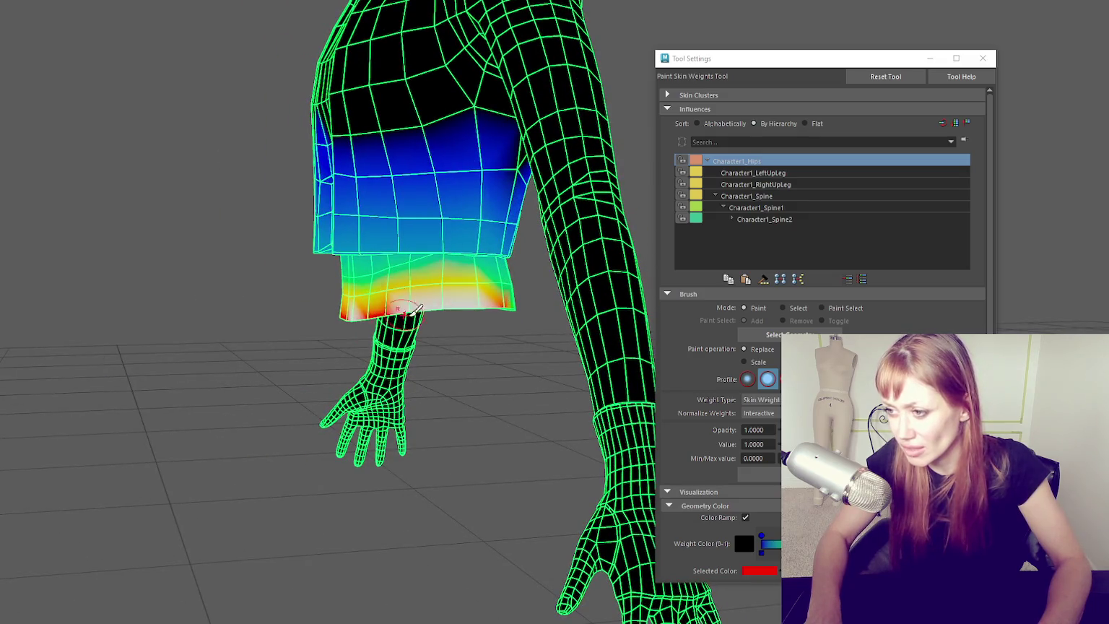
key(ctrl+z)
key(ctrl+z)
drag(446, 340, 376, 372)
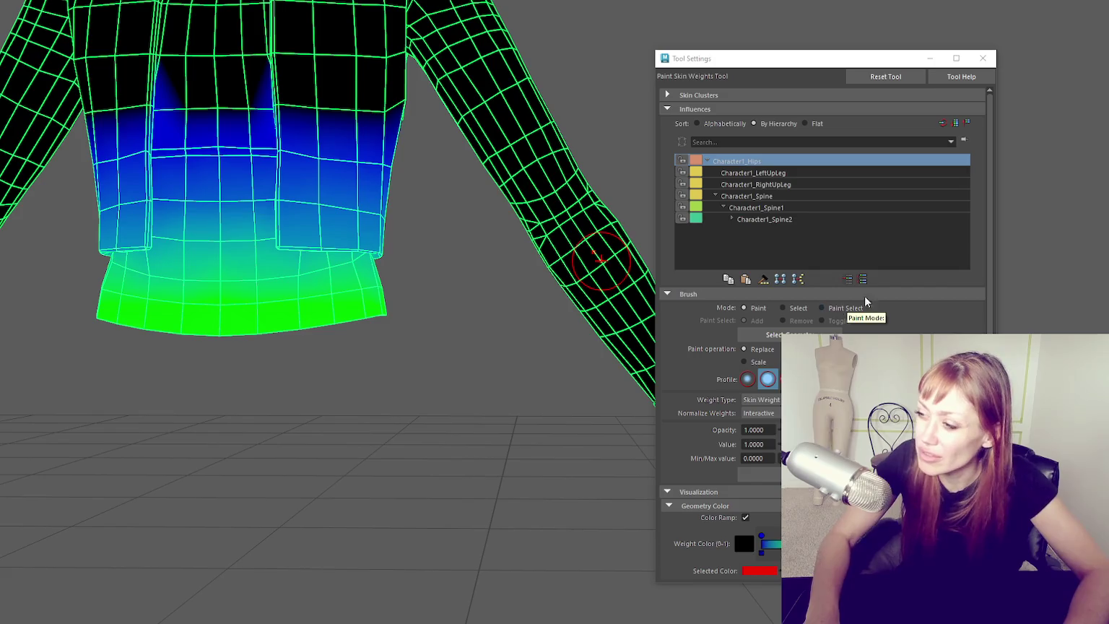
right_click(433, 94)
- Select the shorts and start the Paint Skin Weights Tool on them
key(q)
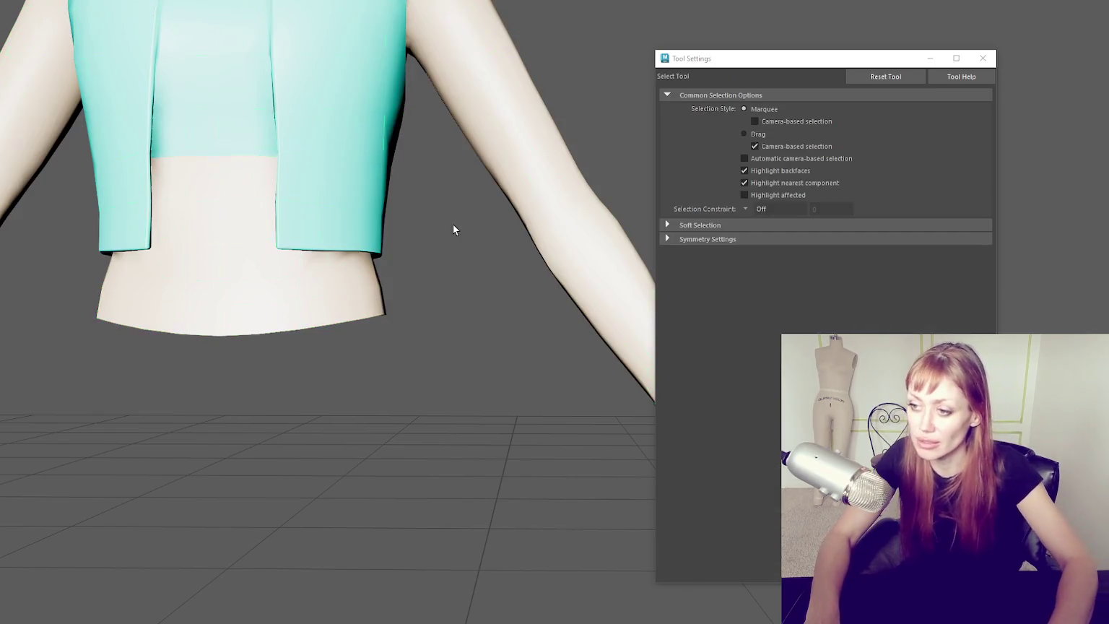
click(440, 217)
click(293, 282)
right_click(422, 231)
click(382, 191)
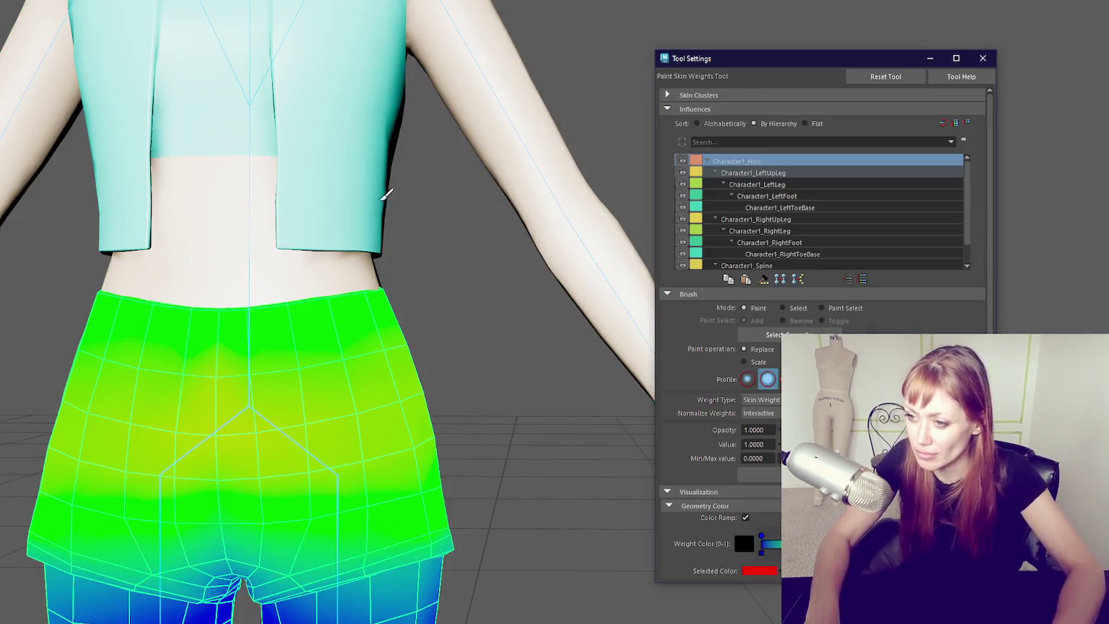
drag(427, 240, 322, 264)
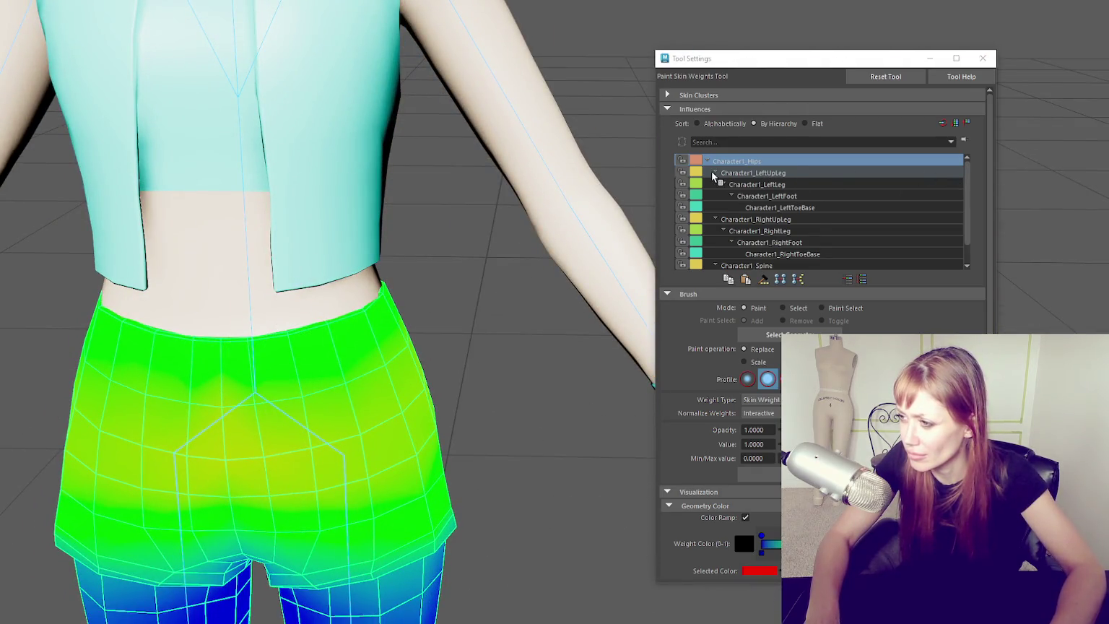
- Collapse the upper-leg joint branches and show Character1_Spine weights on the shorts
click(715, 173)
click(716, 184)
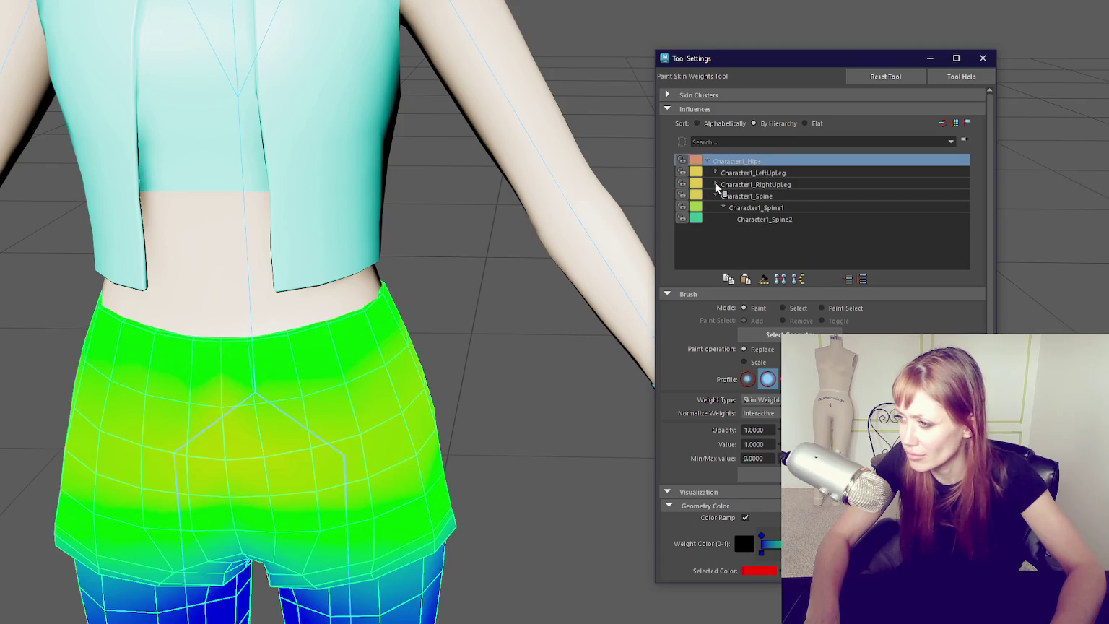
click(742, 200)
click(748, 166)
click(750, 195)
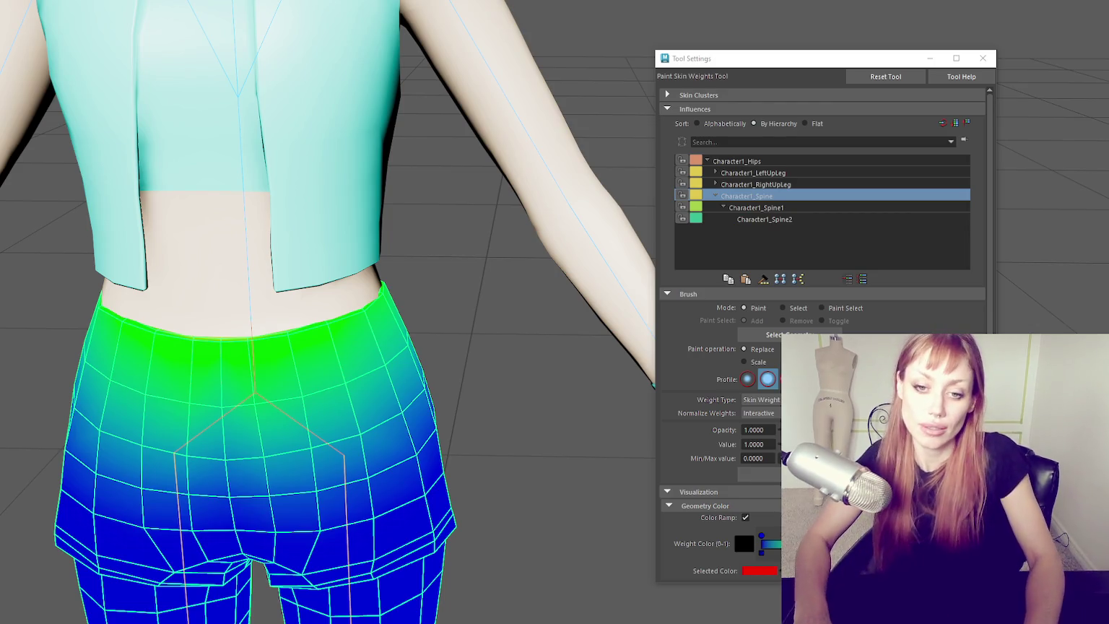
- Undo the red waistband stroke and compare the Spine1, Spine, RightUpLeg and Hips weights
drag(333, 162, 280, 156)
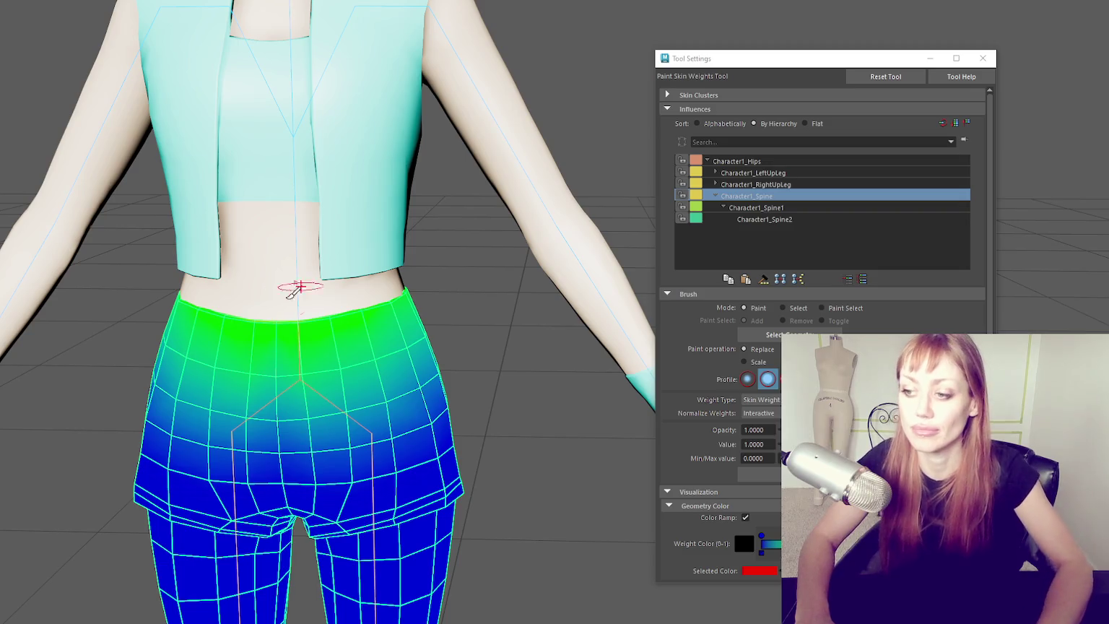
drag(285, 292, 434, 299)
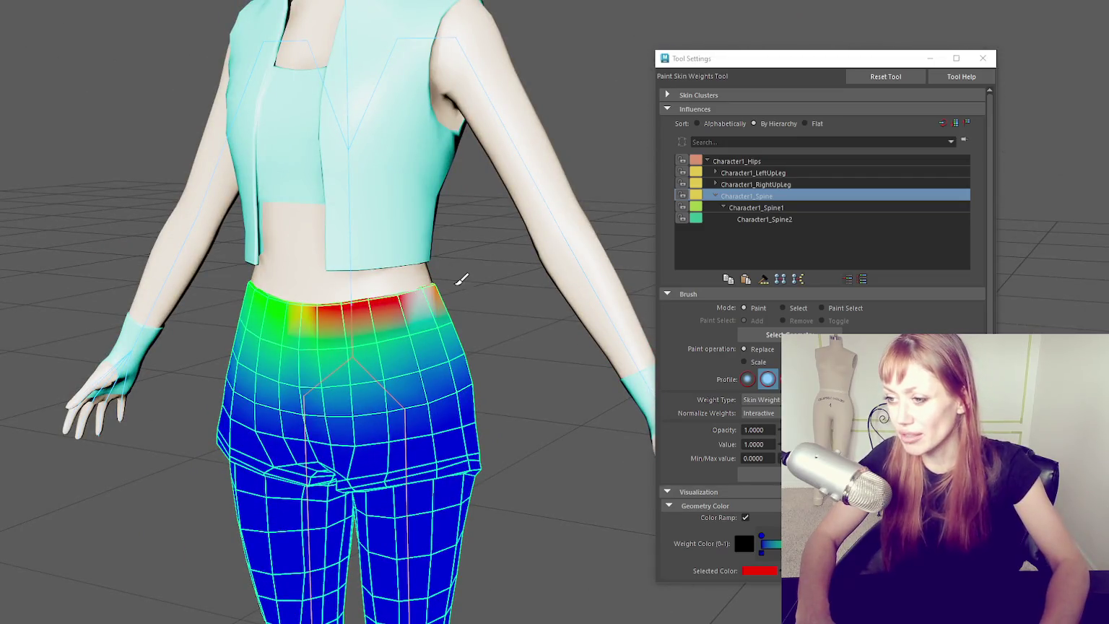
key(ctrl+z)
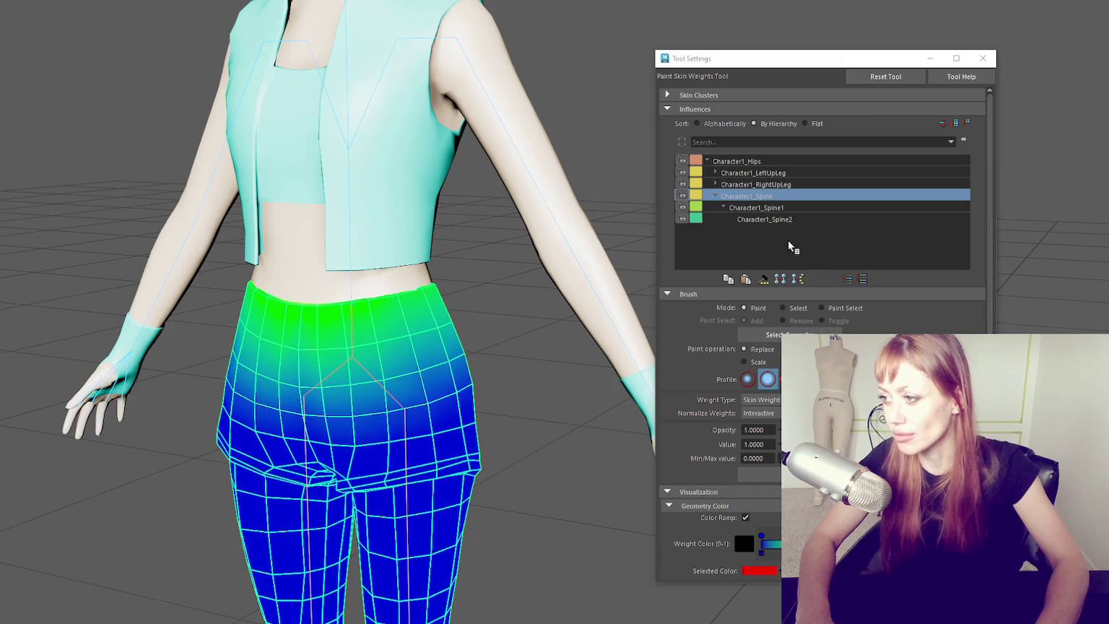
click(774, 206)
click(774, 196)
click(783, 184)
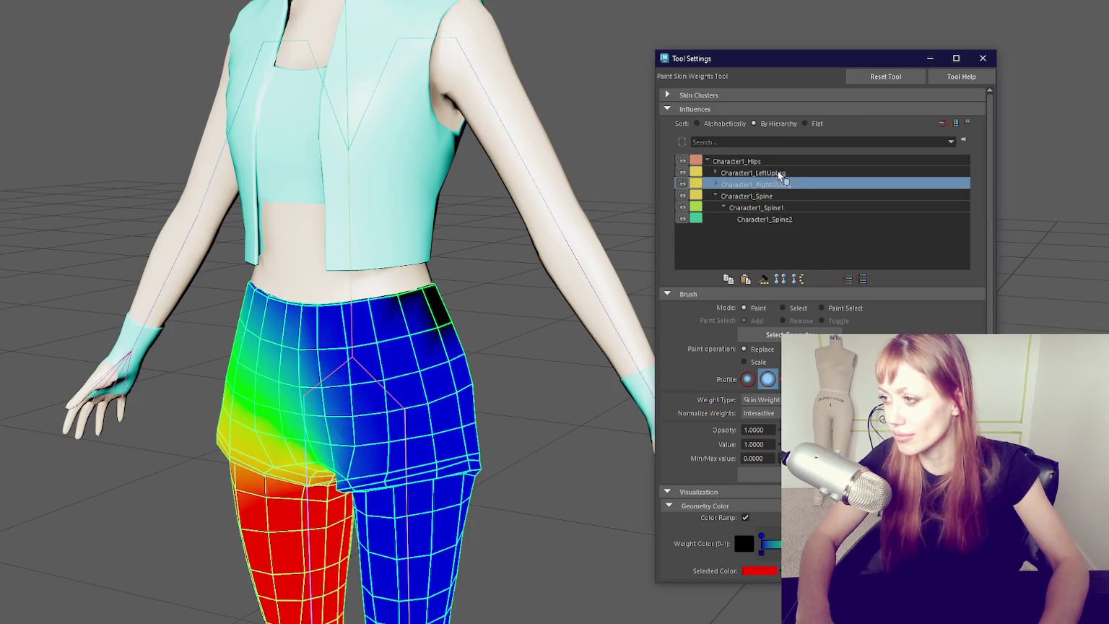
click(769, 161)
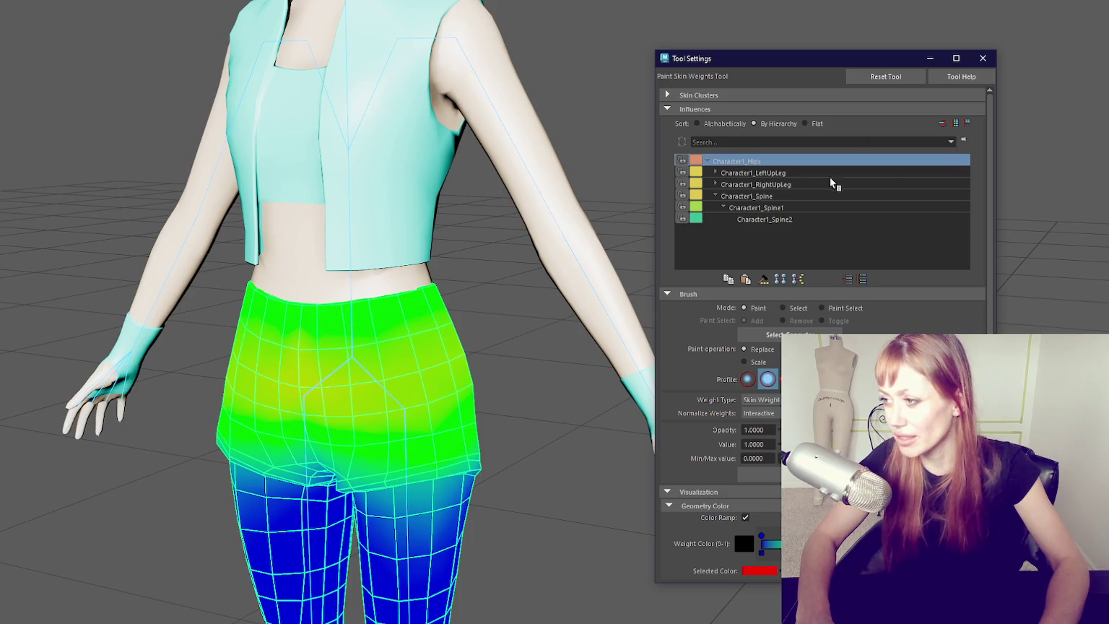
click(737, 197)
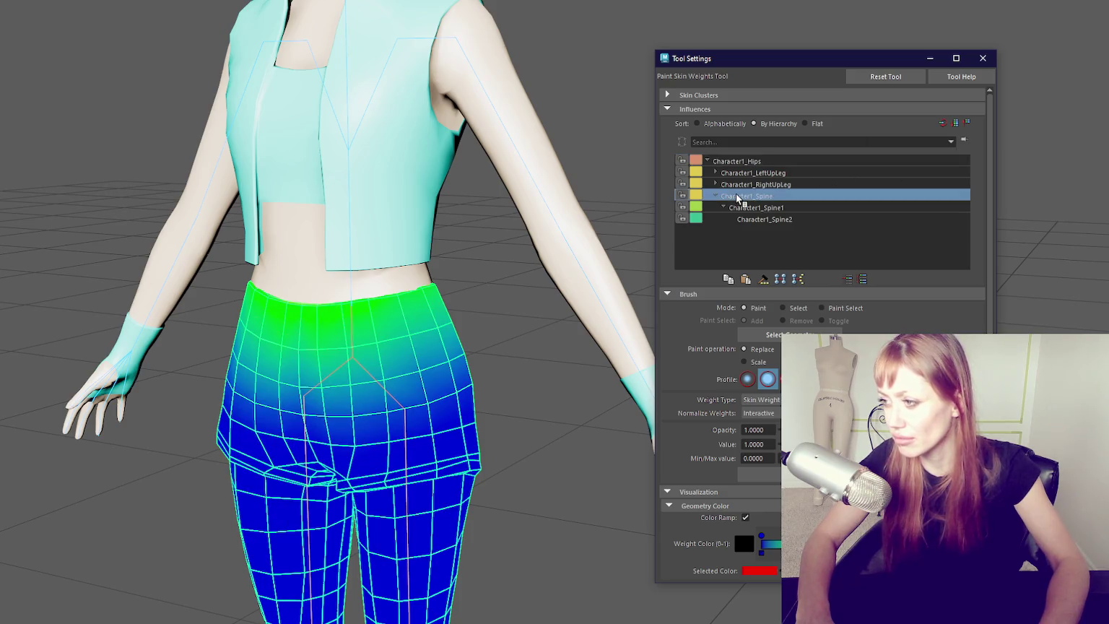
- Paint the shorts' waistband fully onto Character1_Hips and check the Spine weights
click(740, 160)
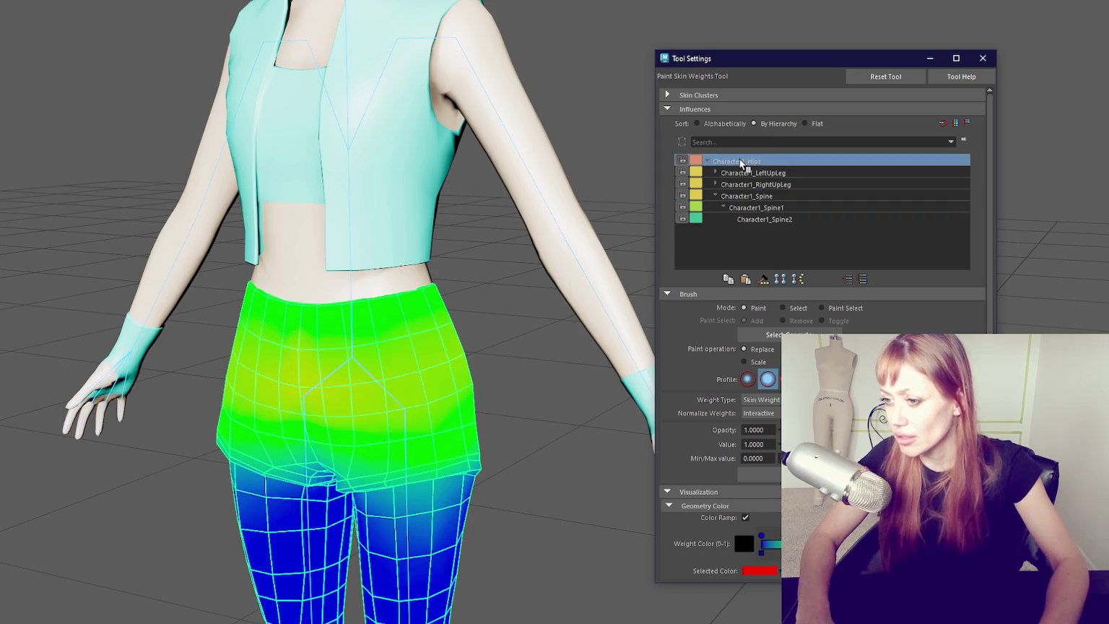
drag(296, 317, 385, 338)
drag(198, 383, 433, 210)
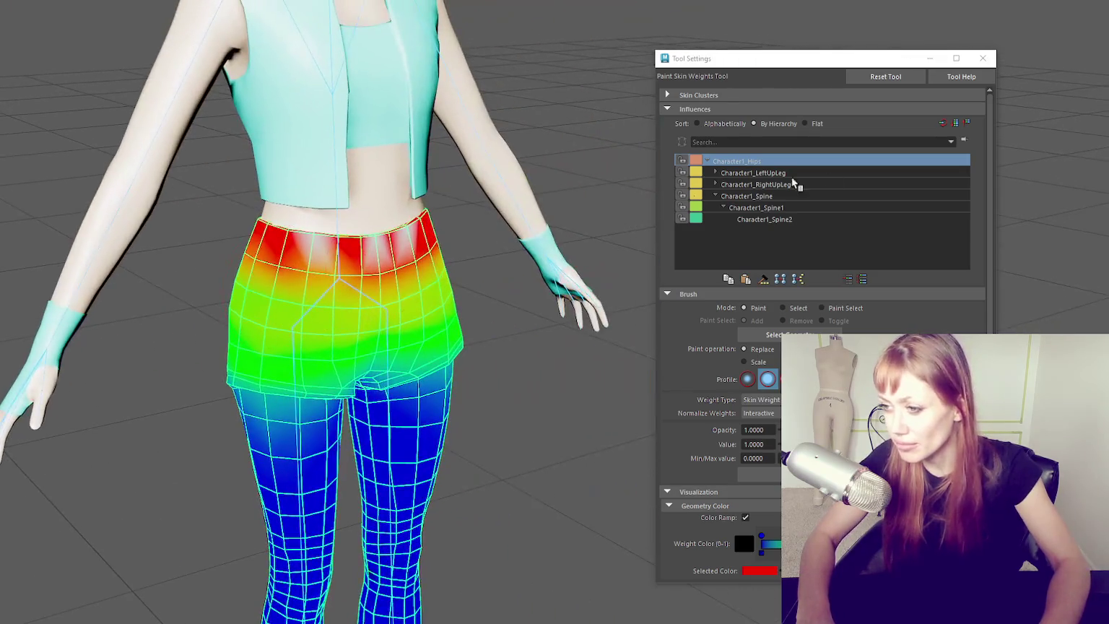
click(787, 197)
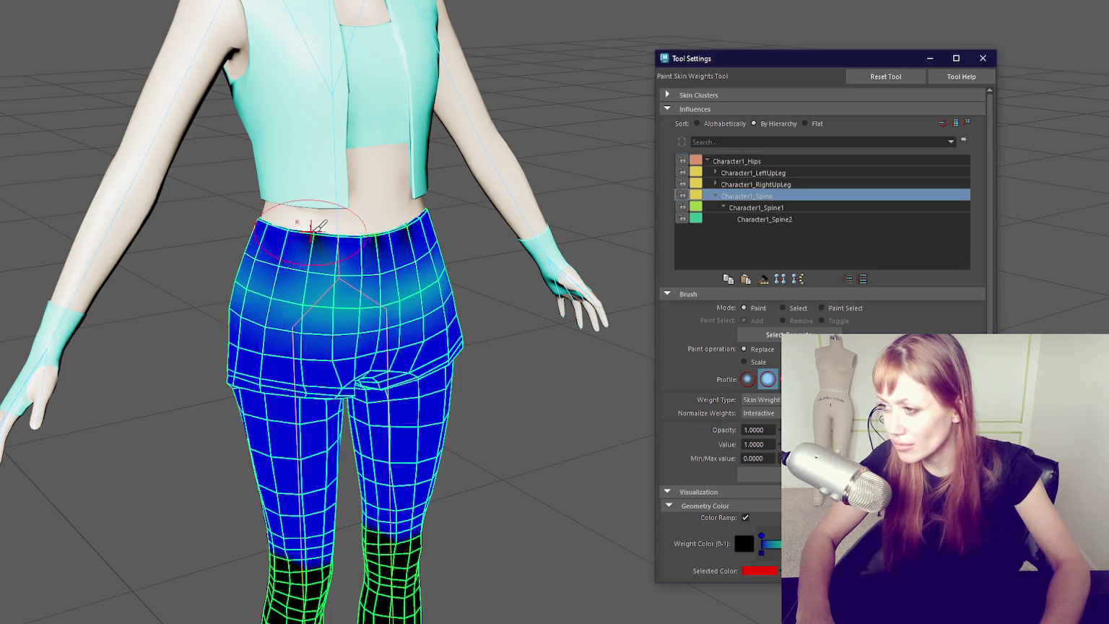
- Paint Character1_Hips weight along the jacket's bottom edge, front and back
key(q)
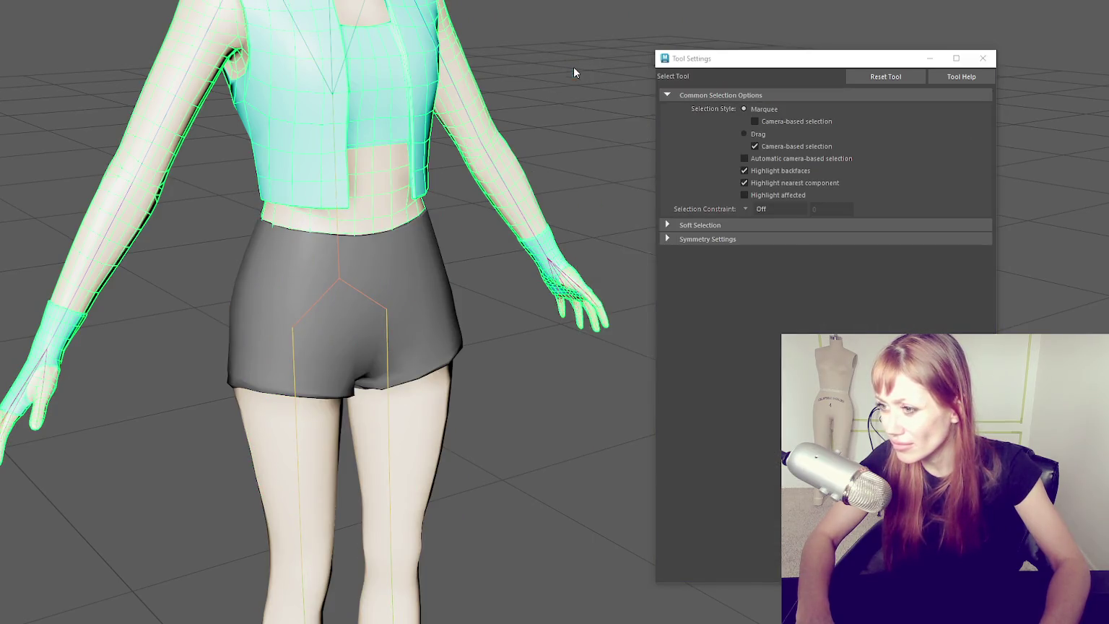
key(y)
drag(359, 230, 290, 275)
scroll(down, 3)
drag(425, 262, 500, 242)
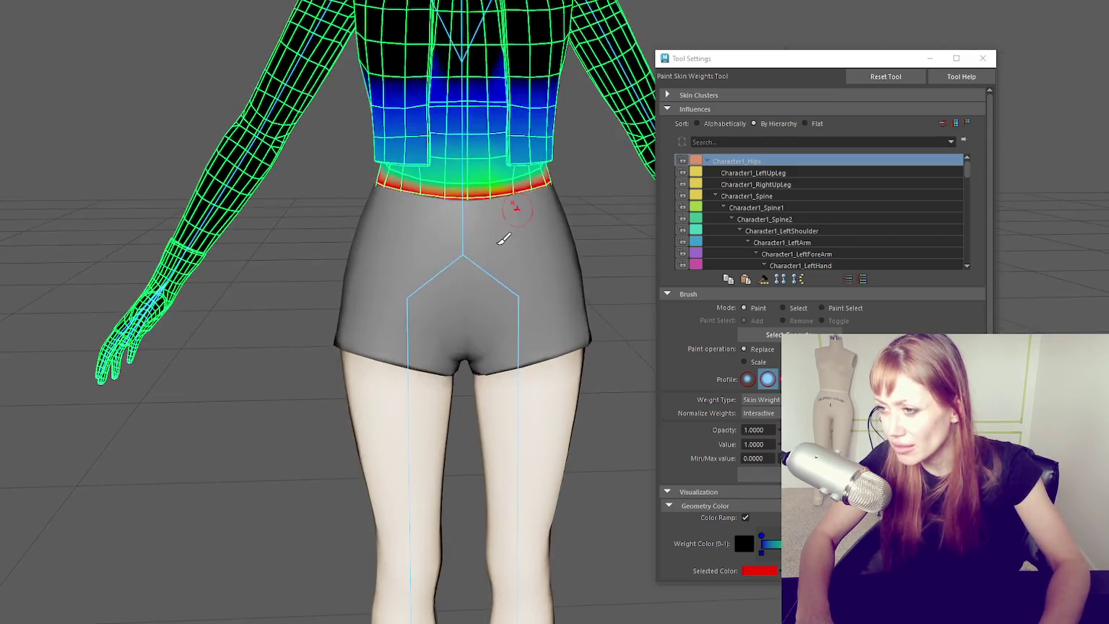
- Lower the brush opacity to 0.2039 and resume painting the jacket from the back
drag(939, 429, 823, 429)
drag(505, 217, 422, 188)
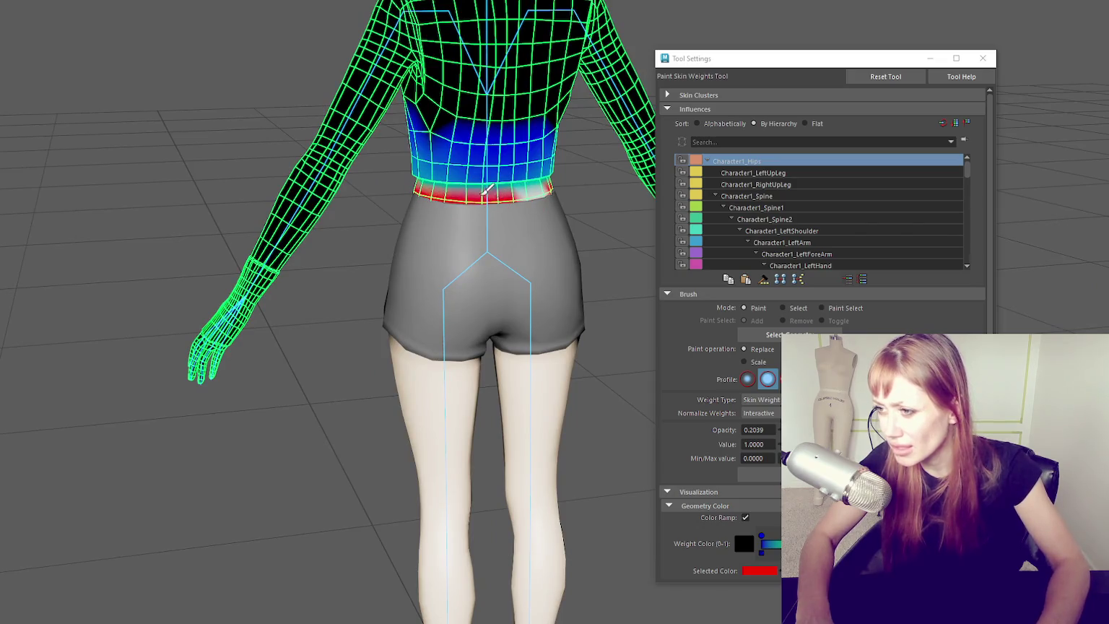
drag(498, 191, 611, 232)
scroll(down, 3)
key(w)
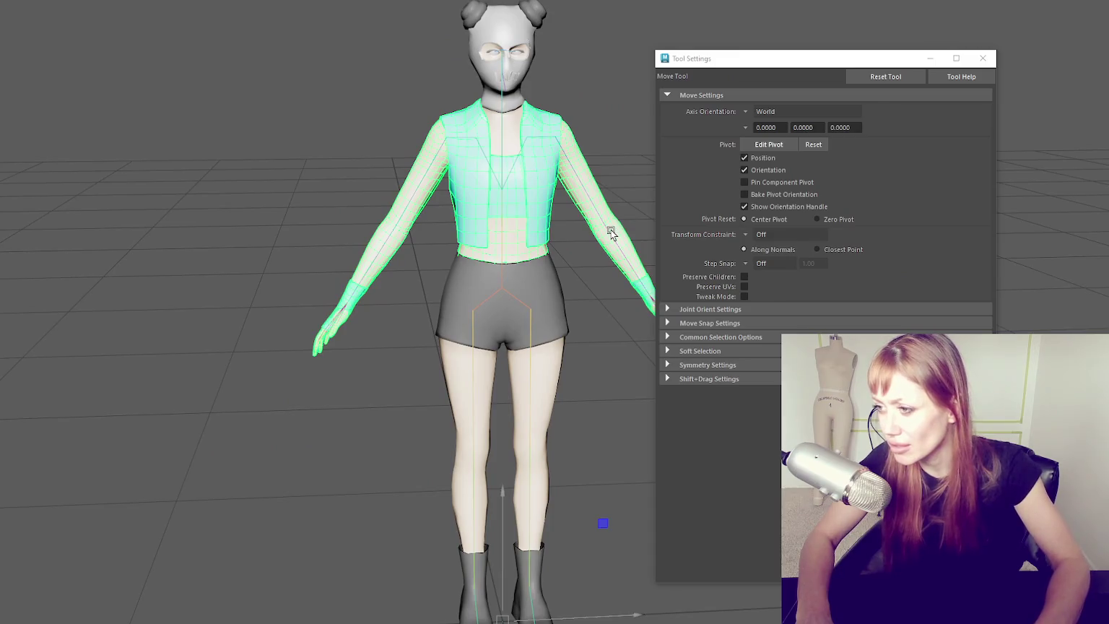
scroll(up, 3)
key(q)
key(y)
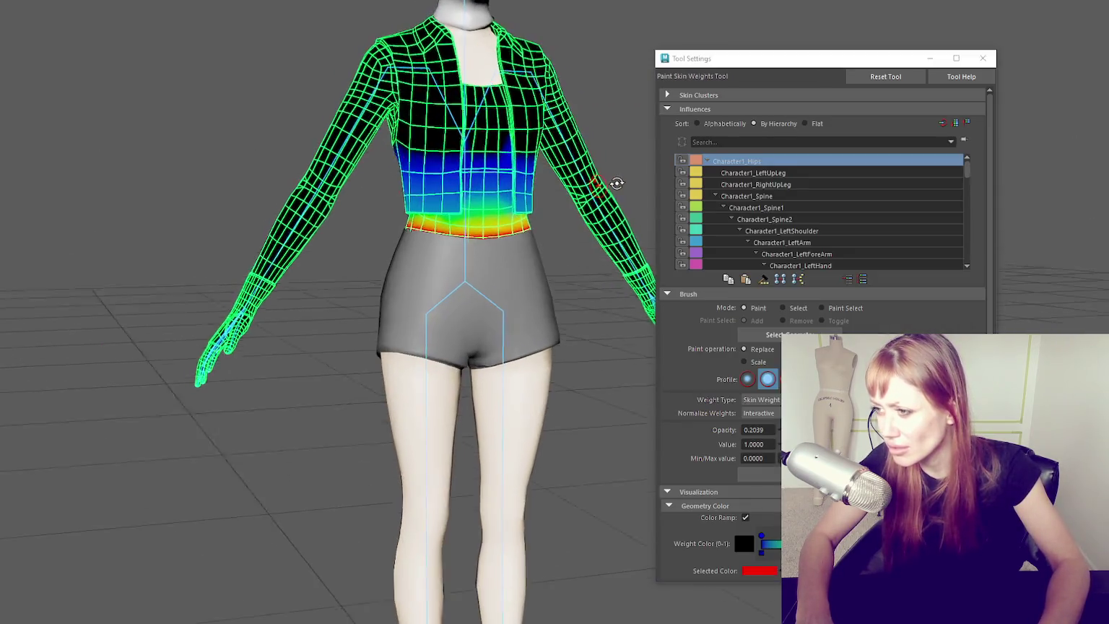
drag(611, 160, 722, 177)
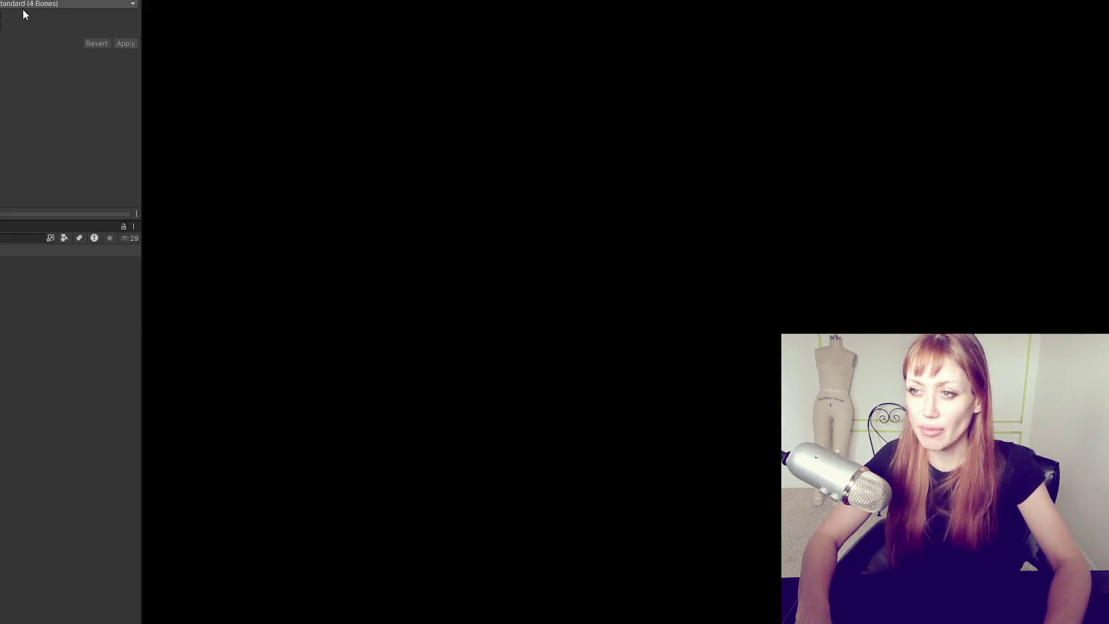
- Create the humanoid avatar from this model, finish configuring, and start the game in DEV MODE
click(2, 16)
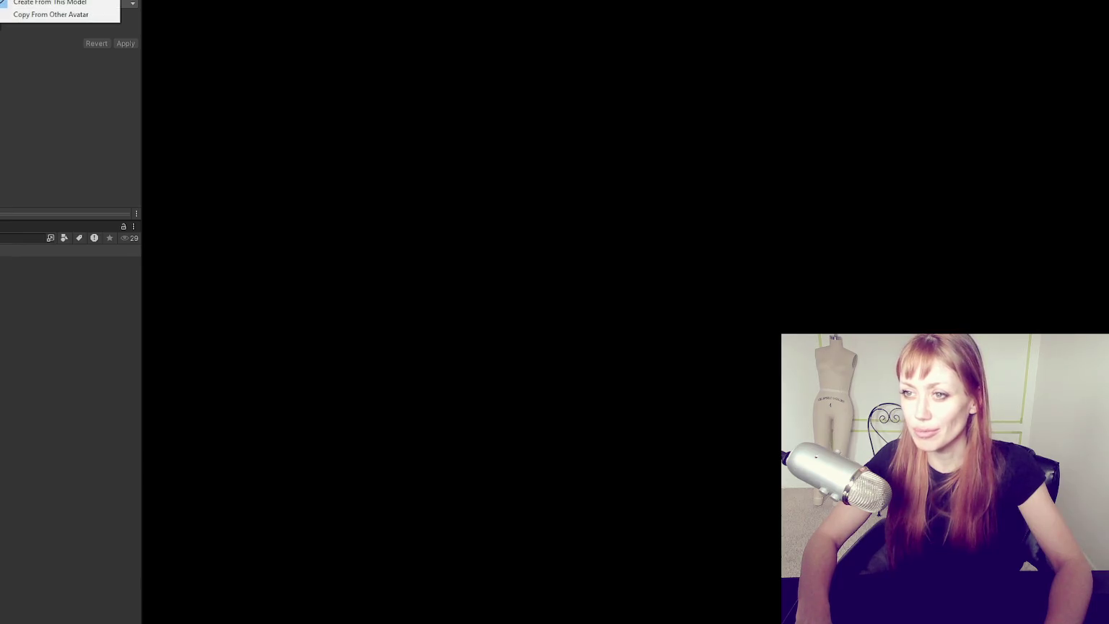
click(50, 3)
scroll(down, 3)
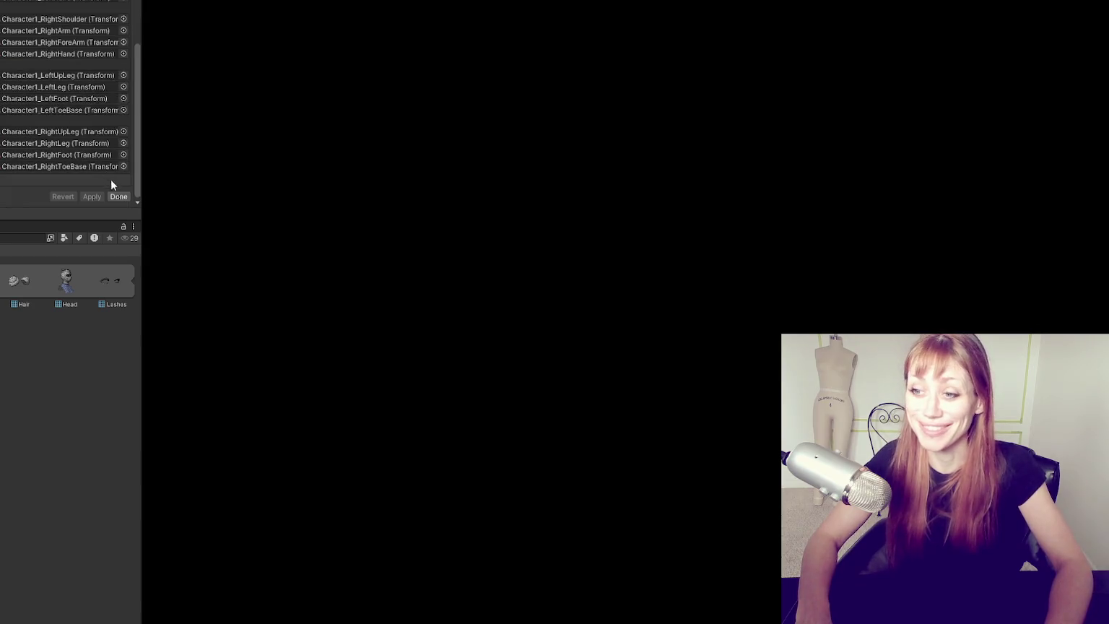
click(118, 196)
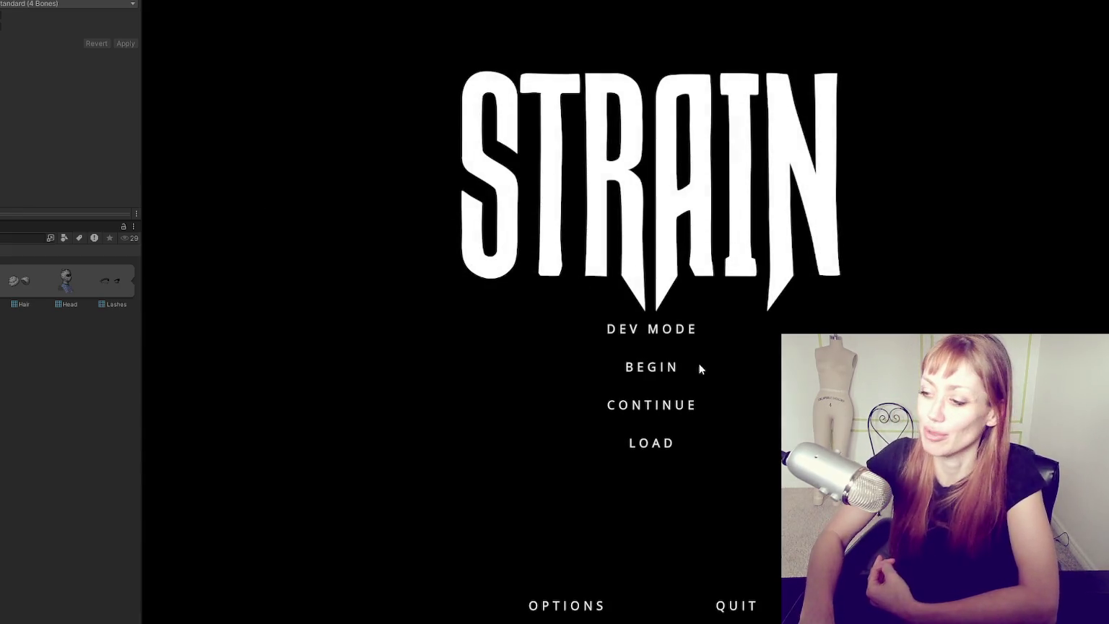
click(680, 329)
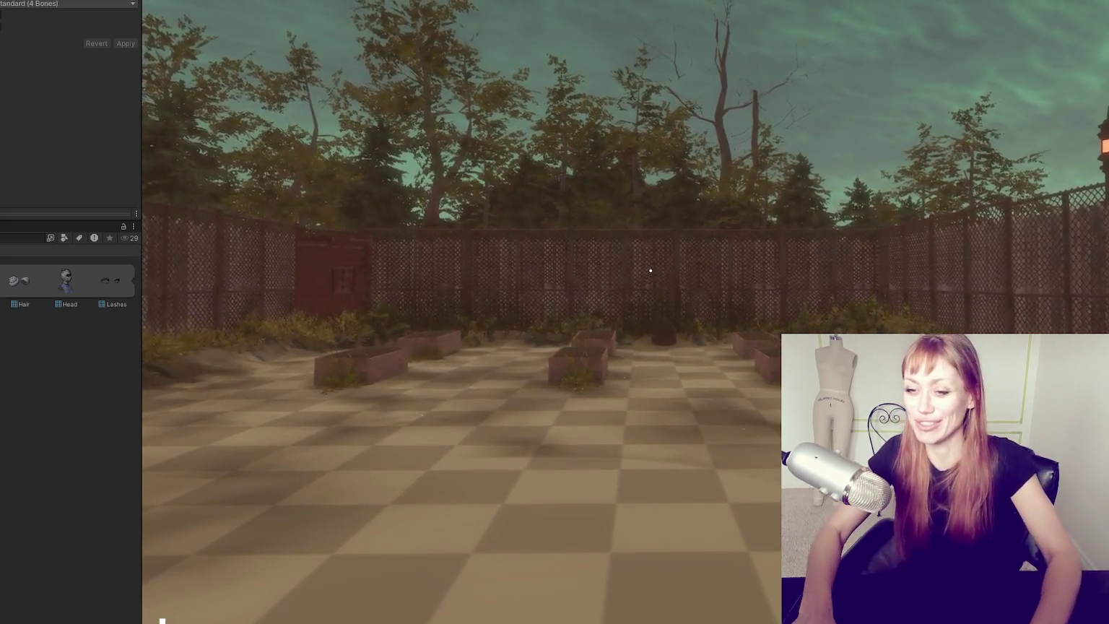
- Punch, walk through the courtyard's red door into the wasteland, pause, then open the Wasteland scene
click(651, 270)
key(w)
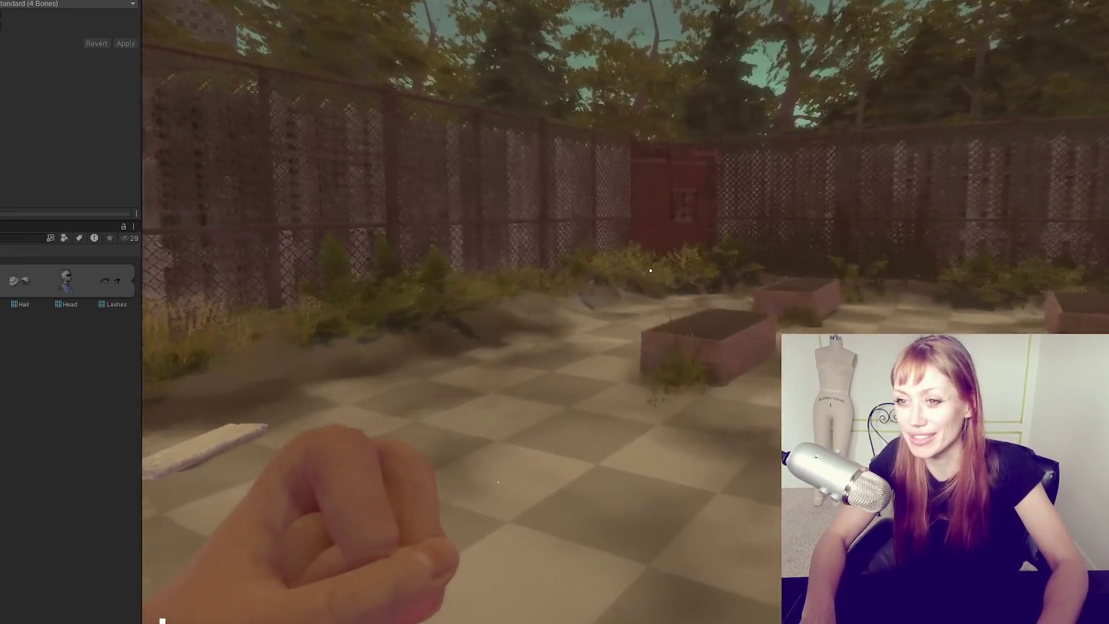
key(w)
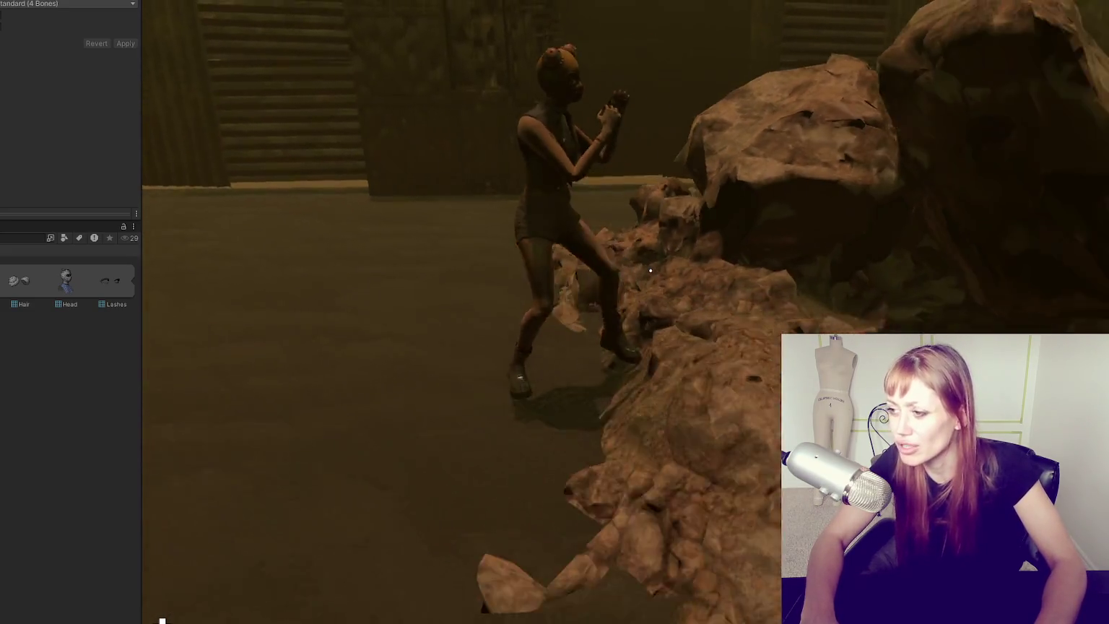
key(Escape)
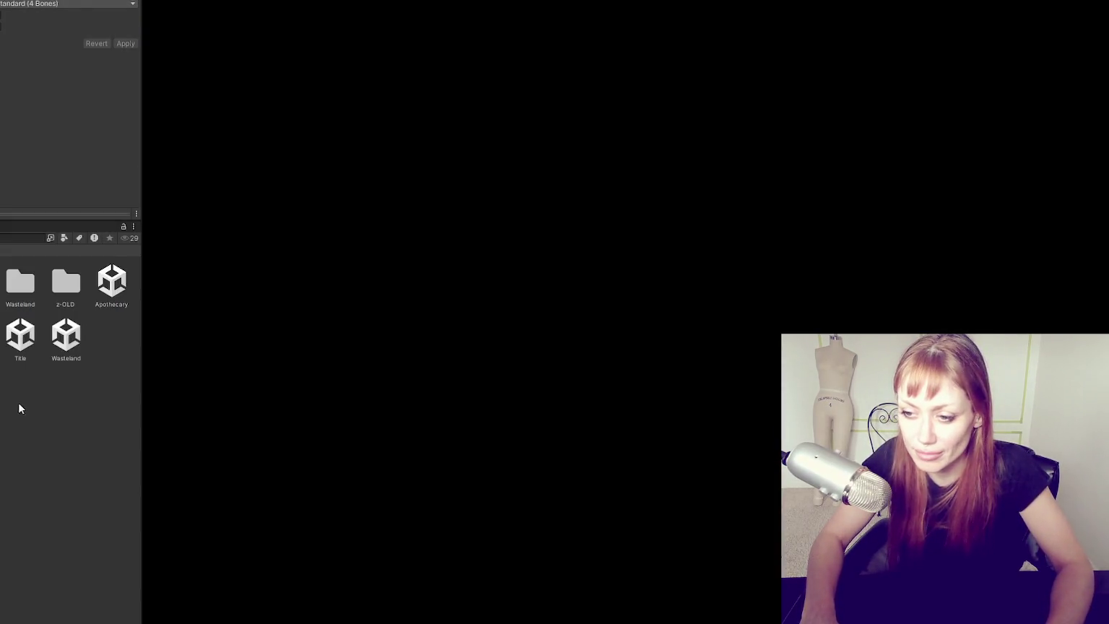
double_click(66, 333)
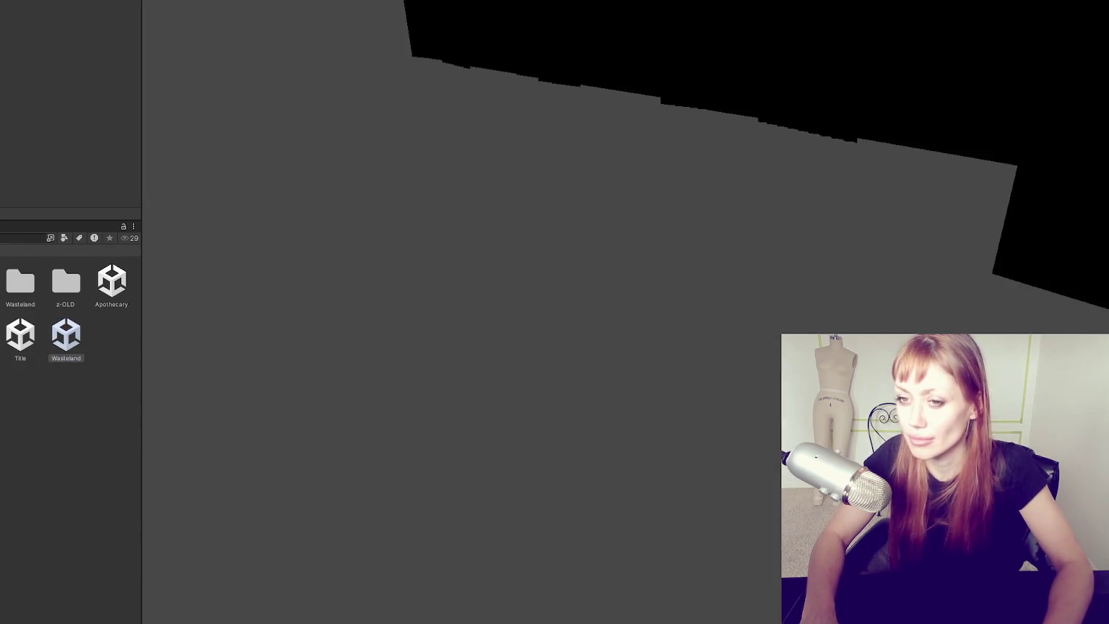
- Frame the Wasteland ground chunk, inspect a cube, then select the Pallet Spawner
click(387, 280)
key(f)
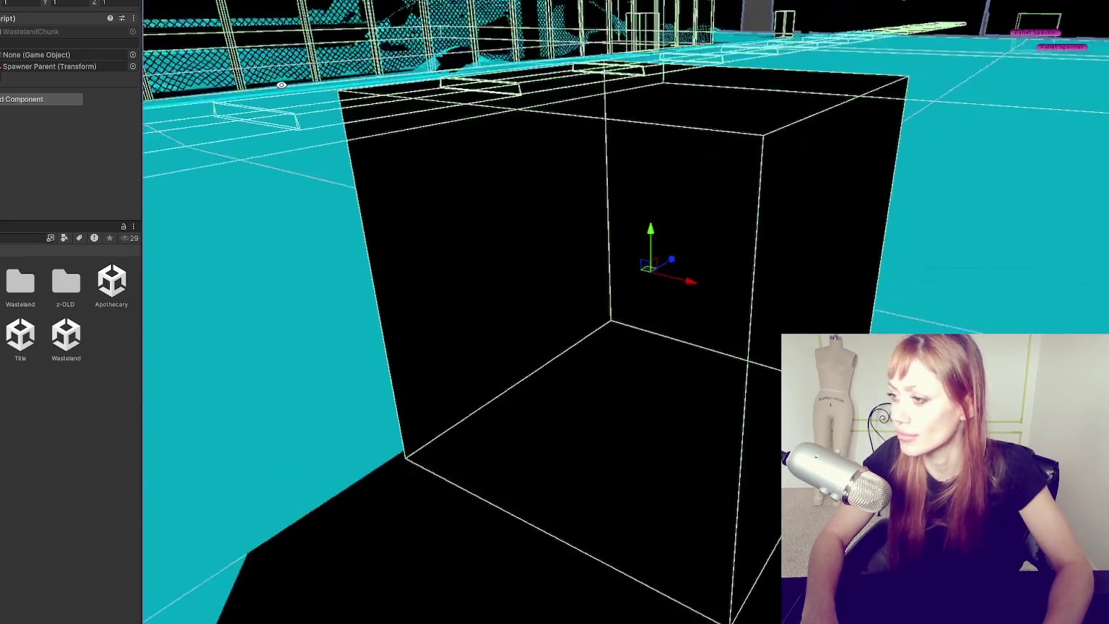
click(470, 179)
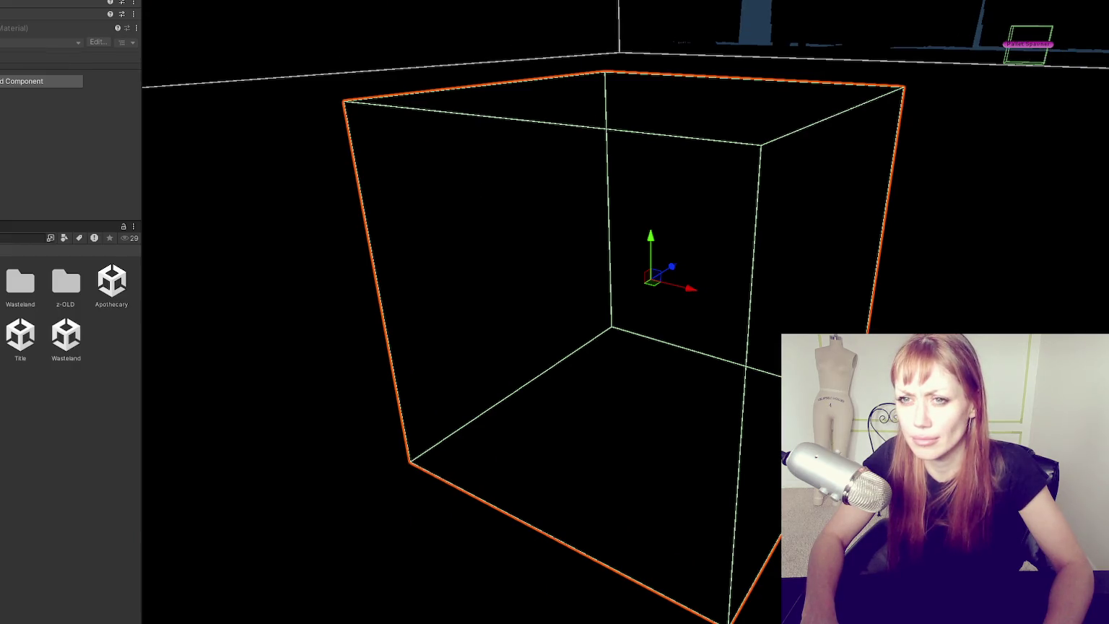
key(Escape)
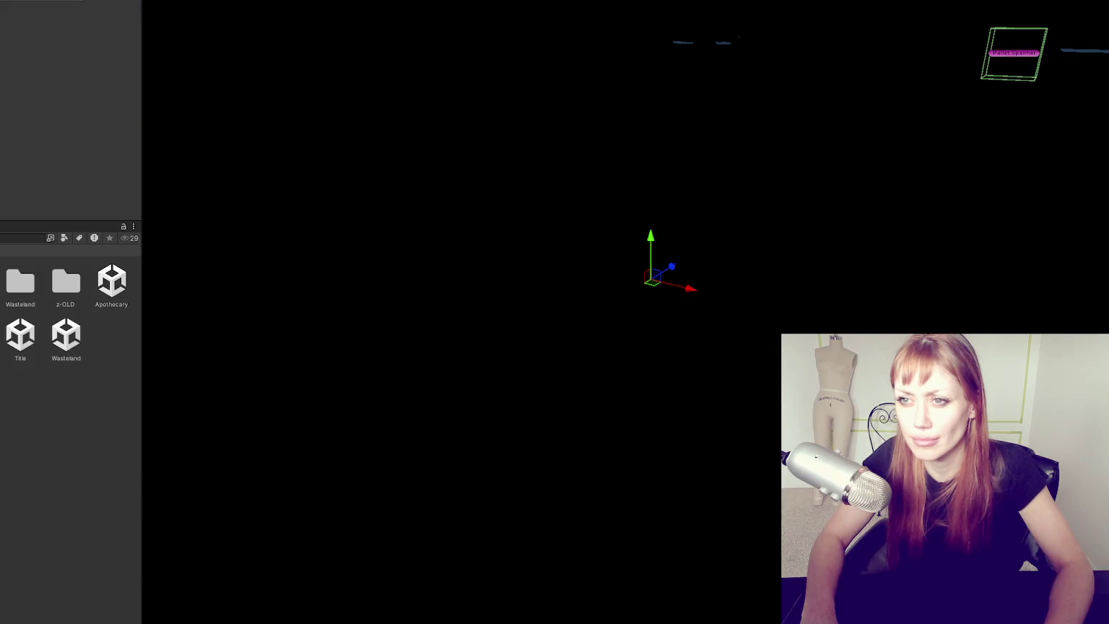
click(1014, 53)
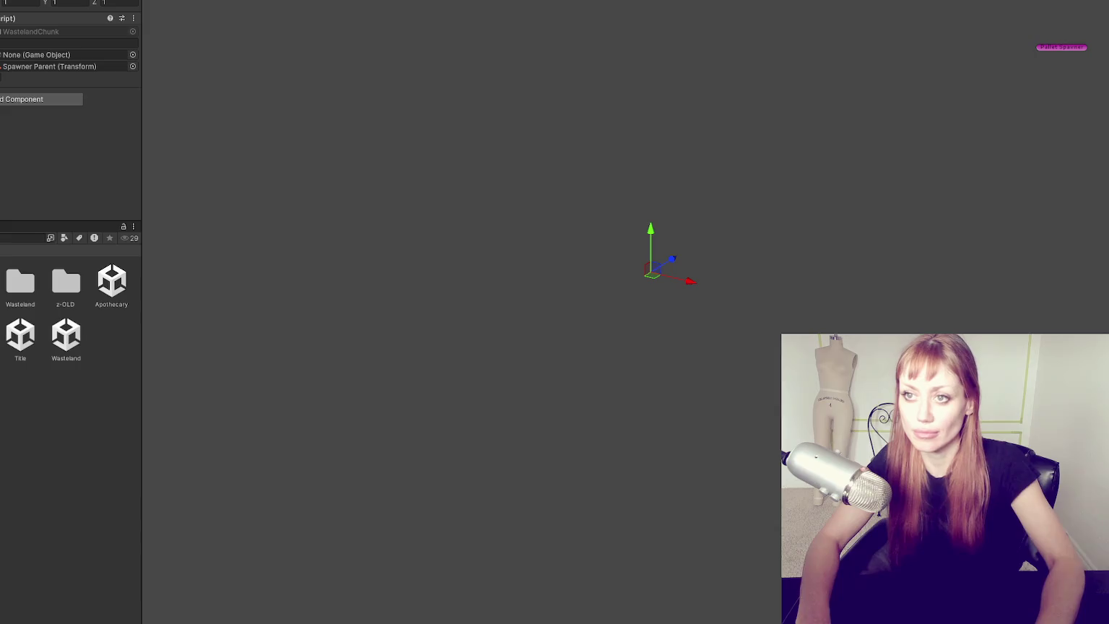
- Switch the scene light's intensity unit to Lux and append two zeros to its value
drag(590, 247, 693, 65)
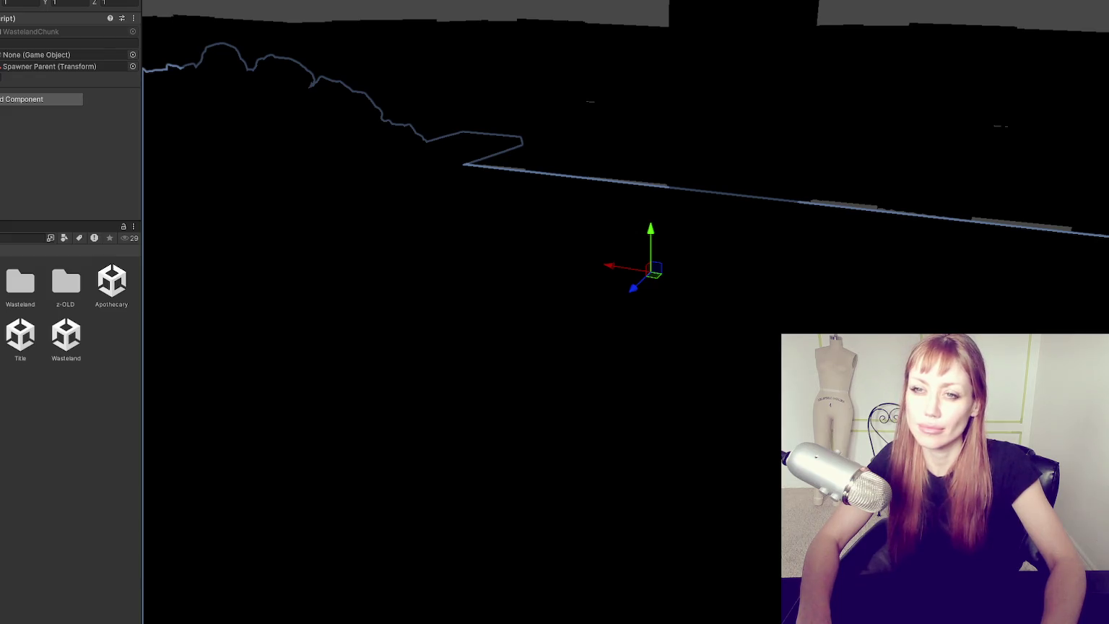
click(213, 135)
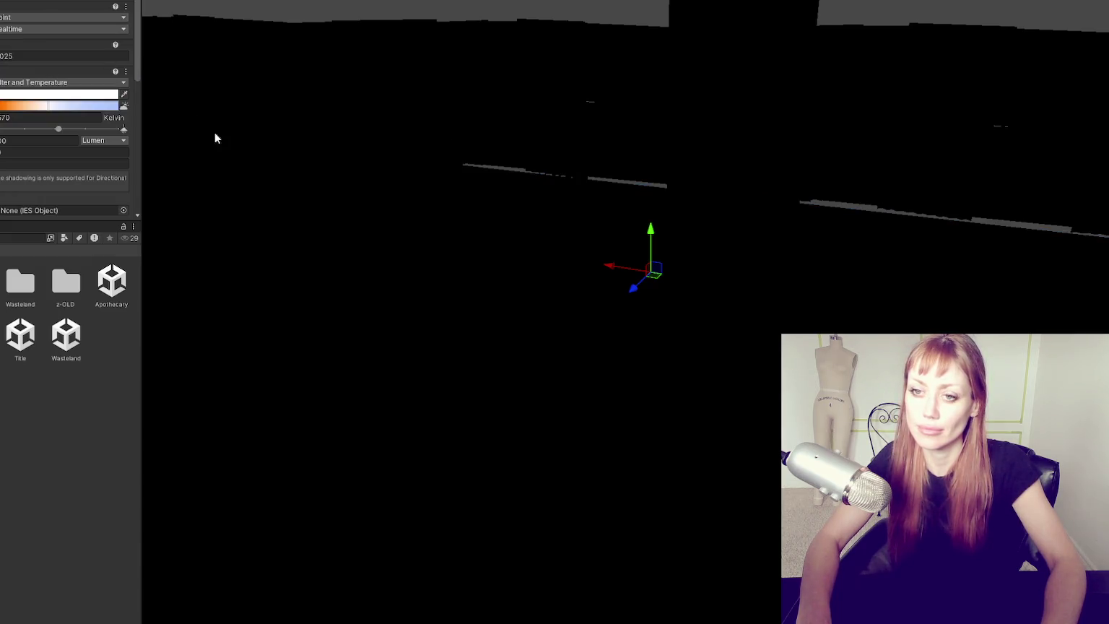
scroll(down, 3)
scroll(up, 3)
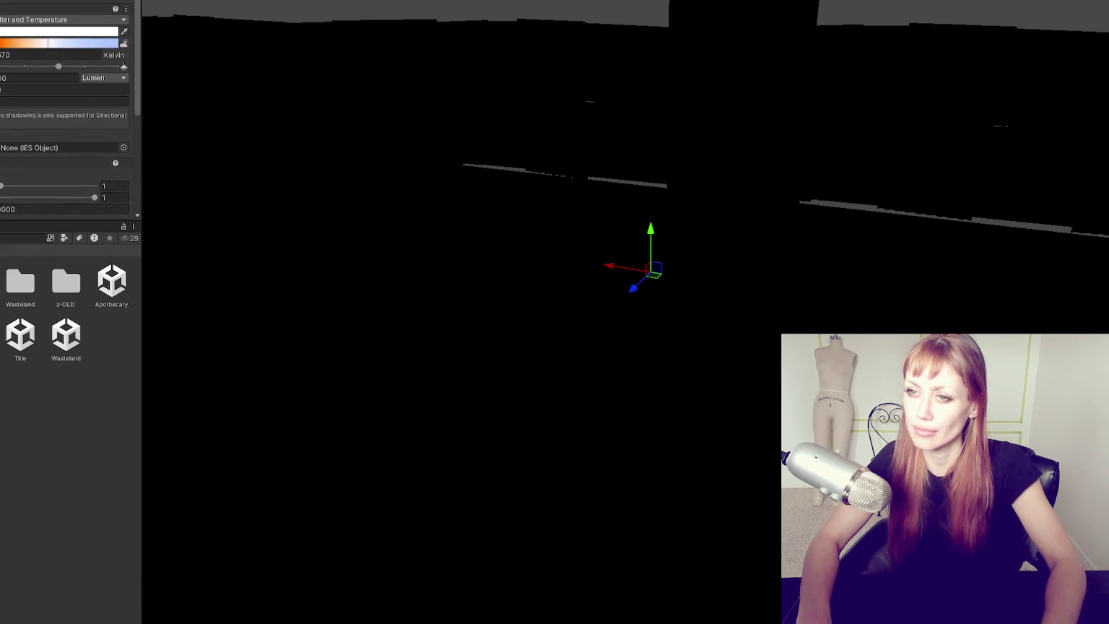
click(110, 78)
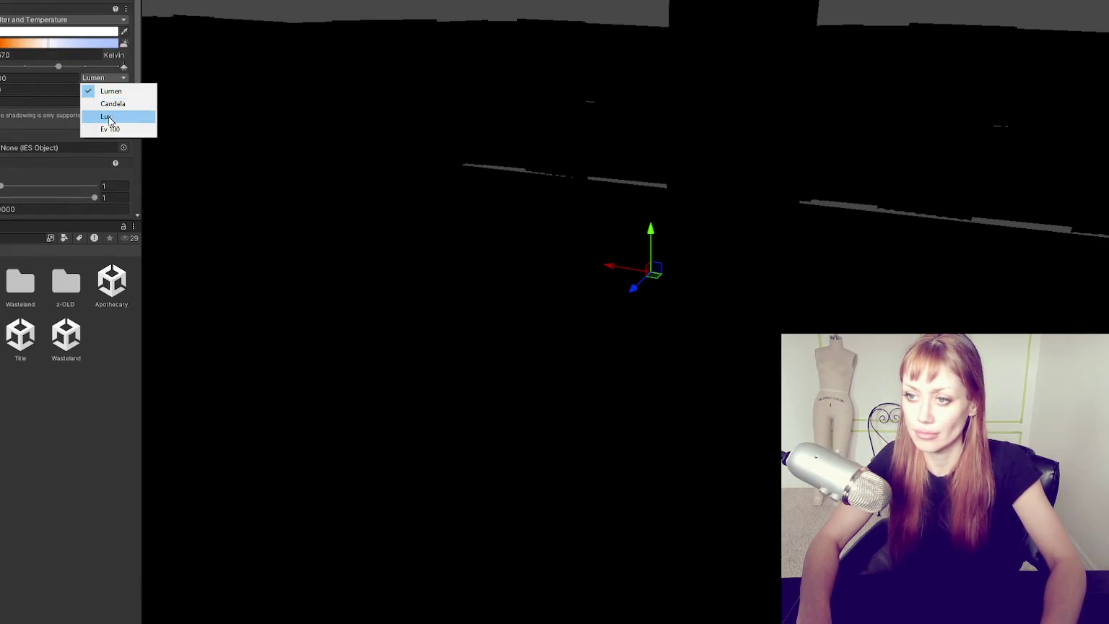
click(108, 115)
click(44, 78)
text(000)
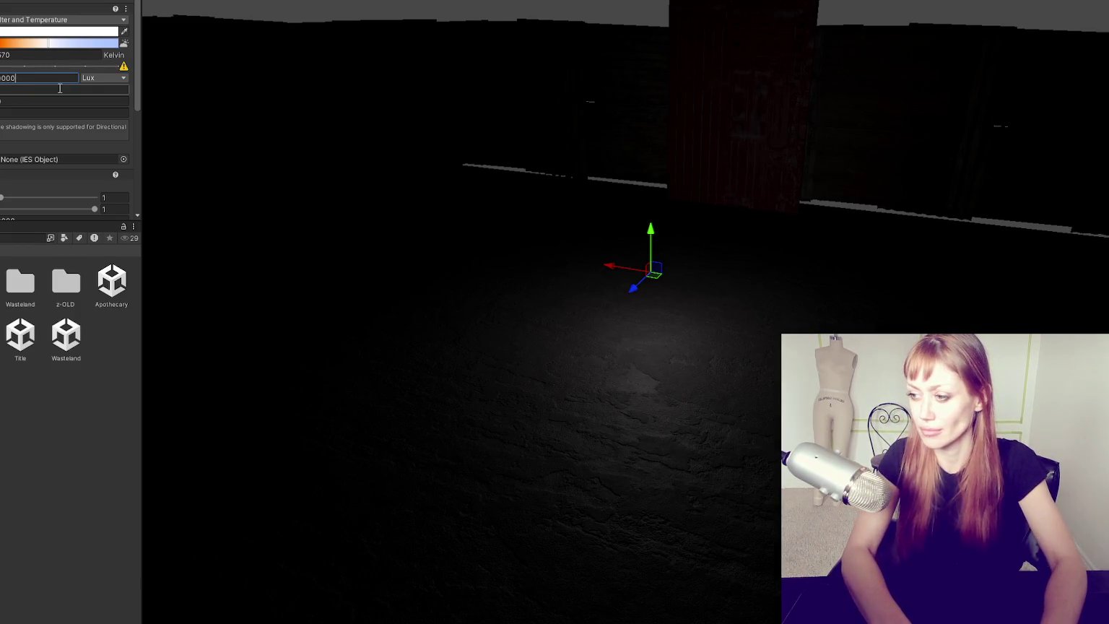
- Move the light up and forward over the floor, then open the Title scene
drag(653, 231, 662, 191)
click(18, 101)
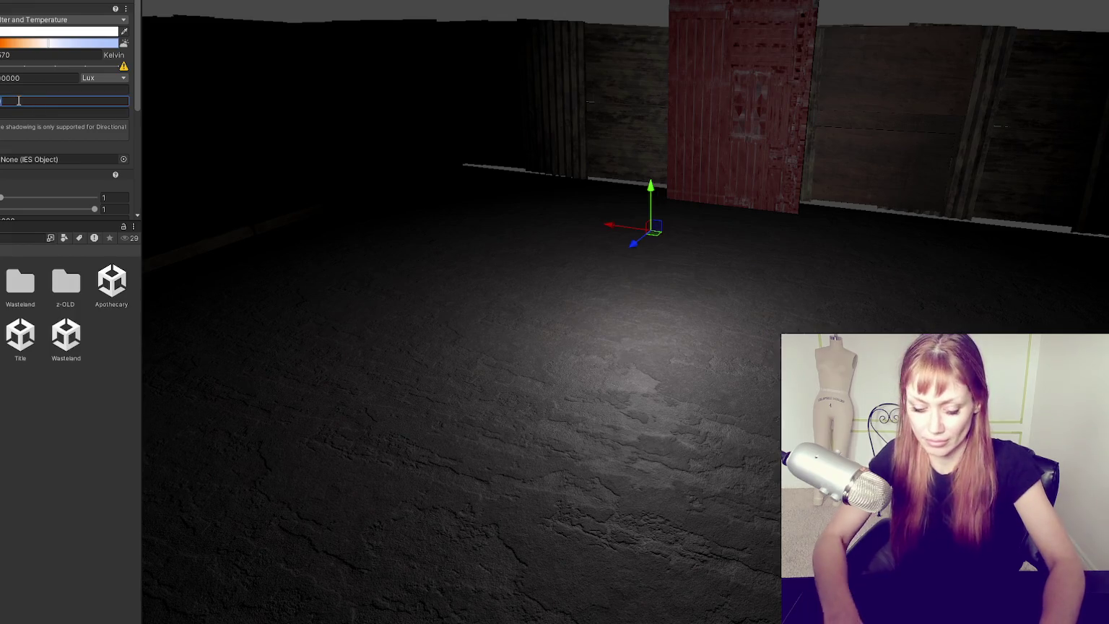
drag(653, 237, 404, 189)
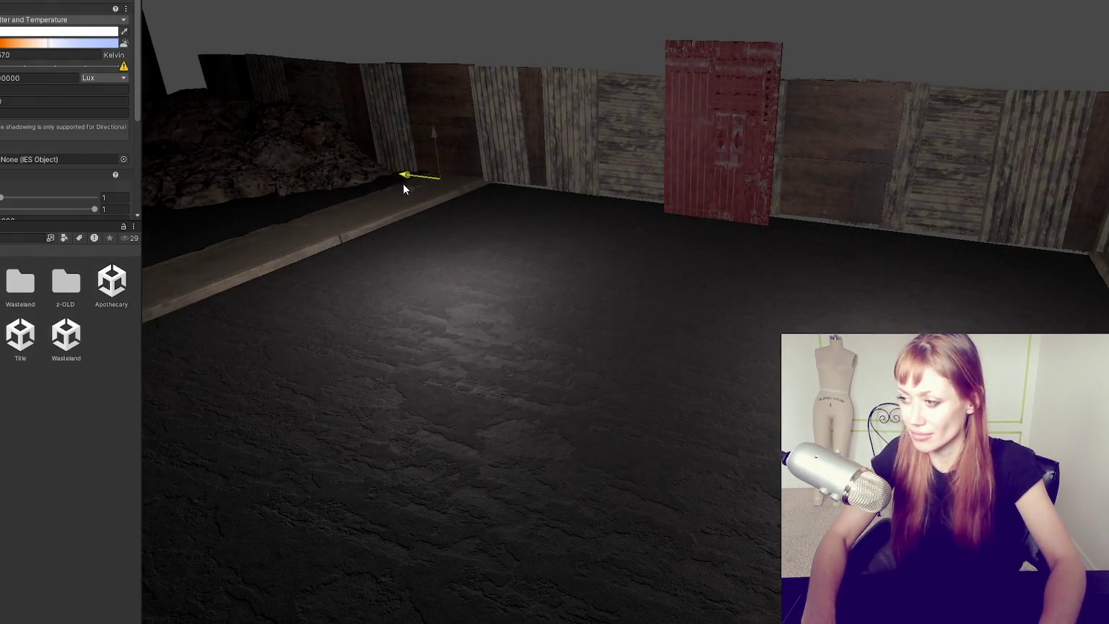
scroll(down, 3)
key(ctrl+z)
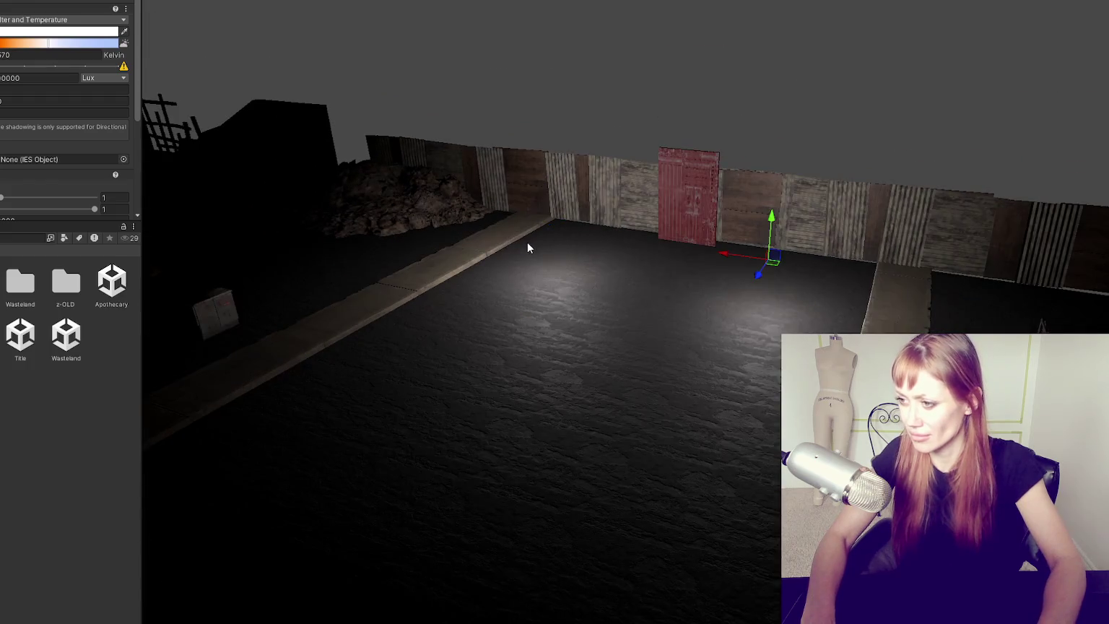
drag(759, 274, 549, 571)
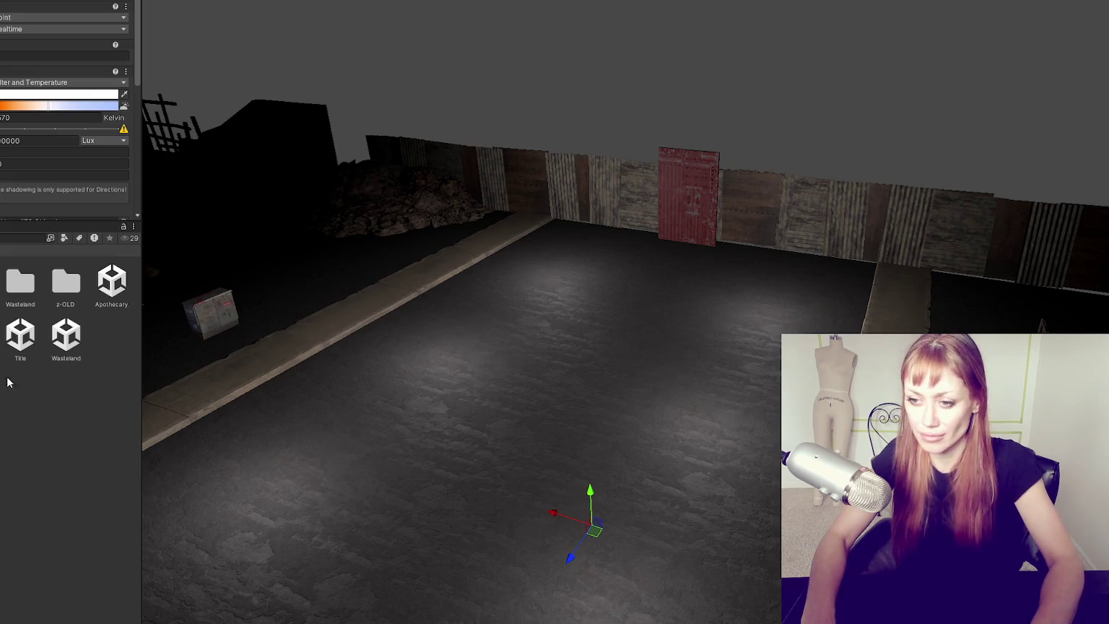
double_click(22, 340)
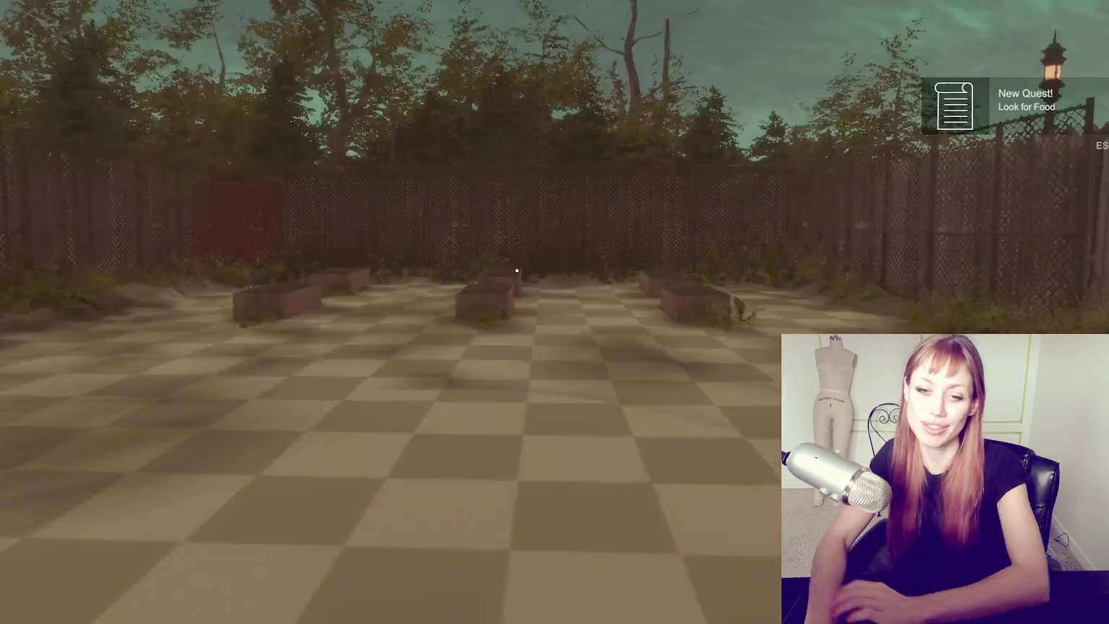
- Walk across the courtyard, through the red door, up to the masked character, then pause
key(w)
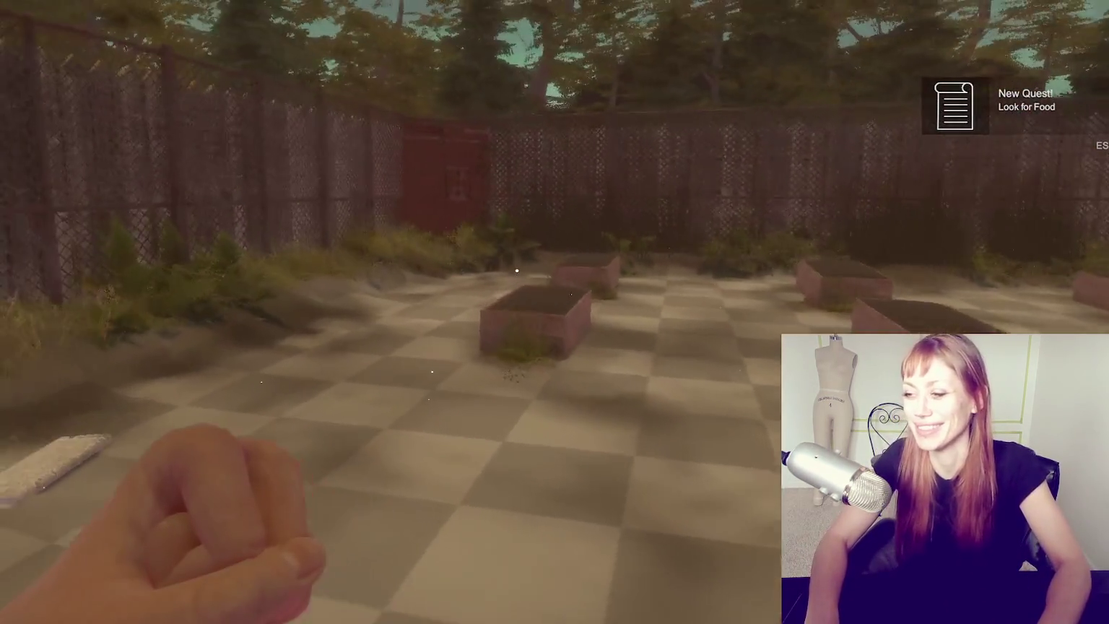
key(w)
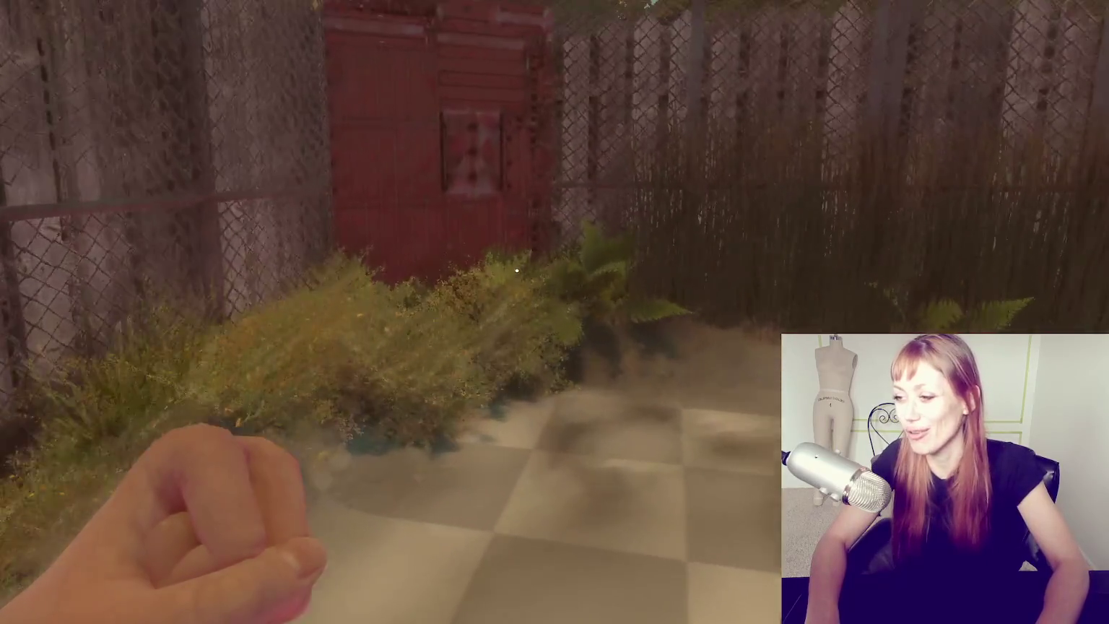
key(w)
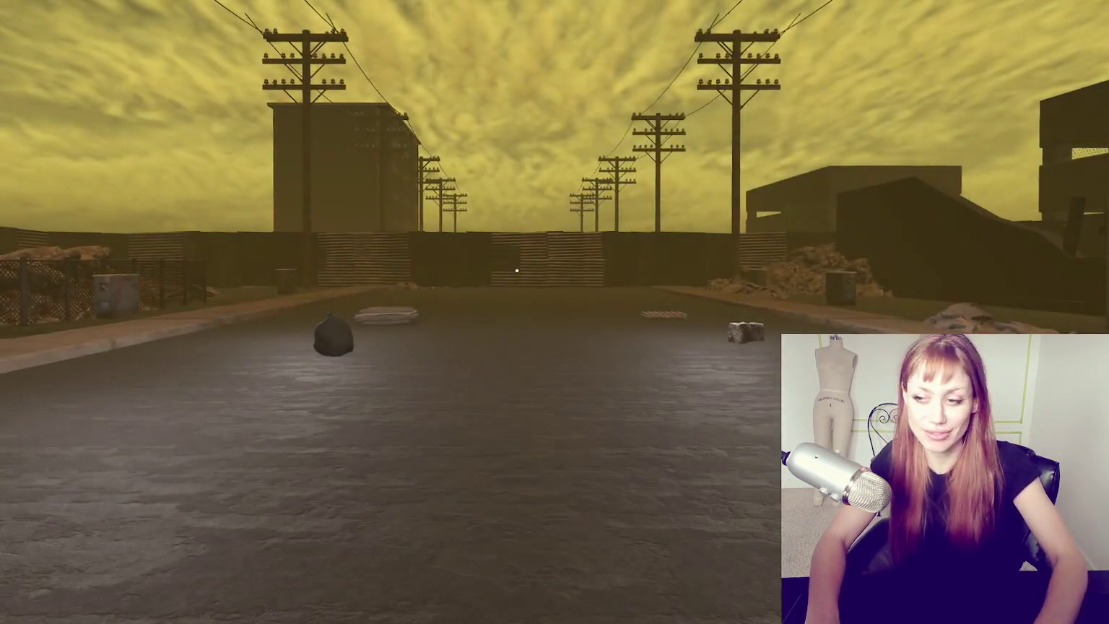
key(w)
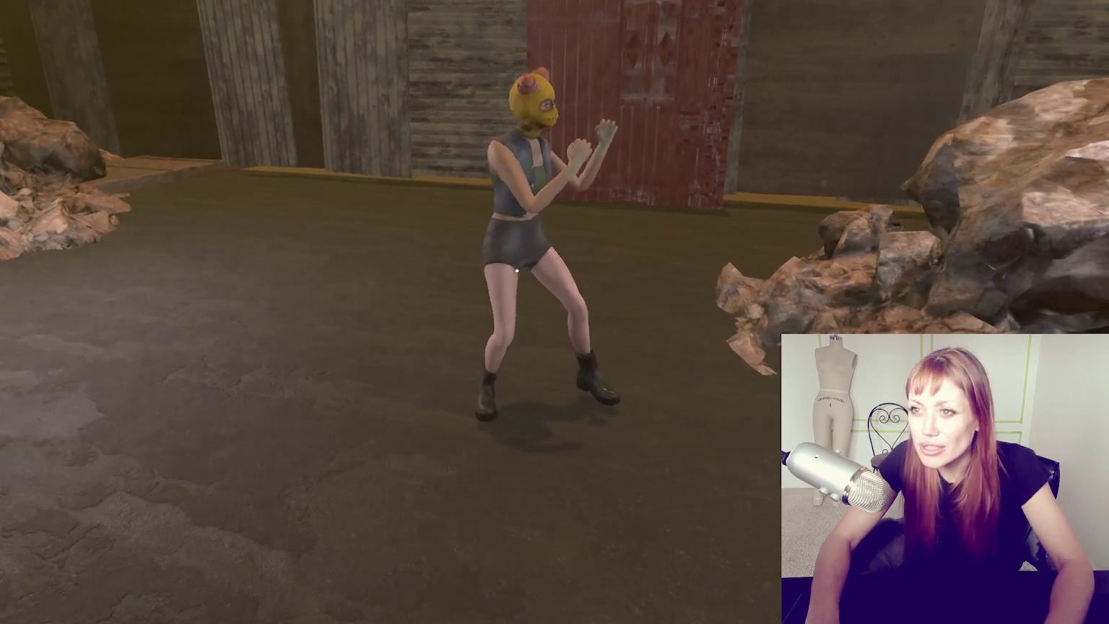
key(Escape)
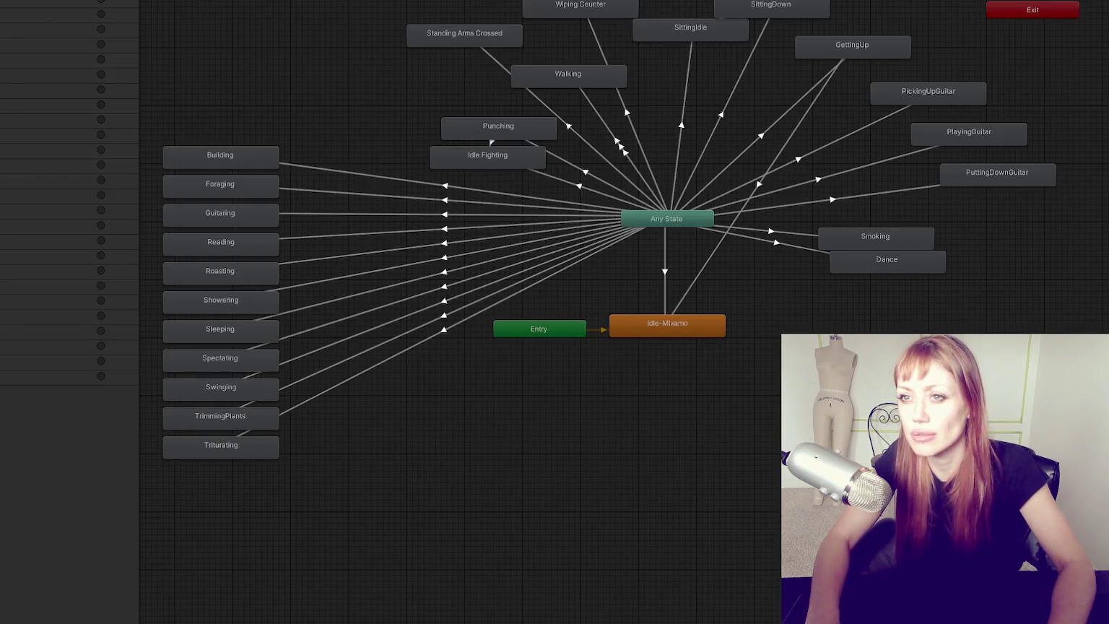
- Select the masked character, then walk the player toward her in the Game view
click(513, 268)
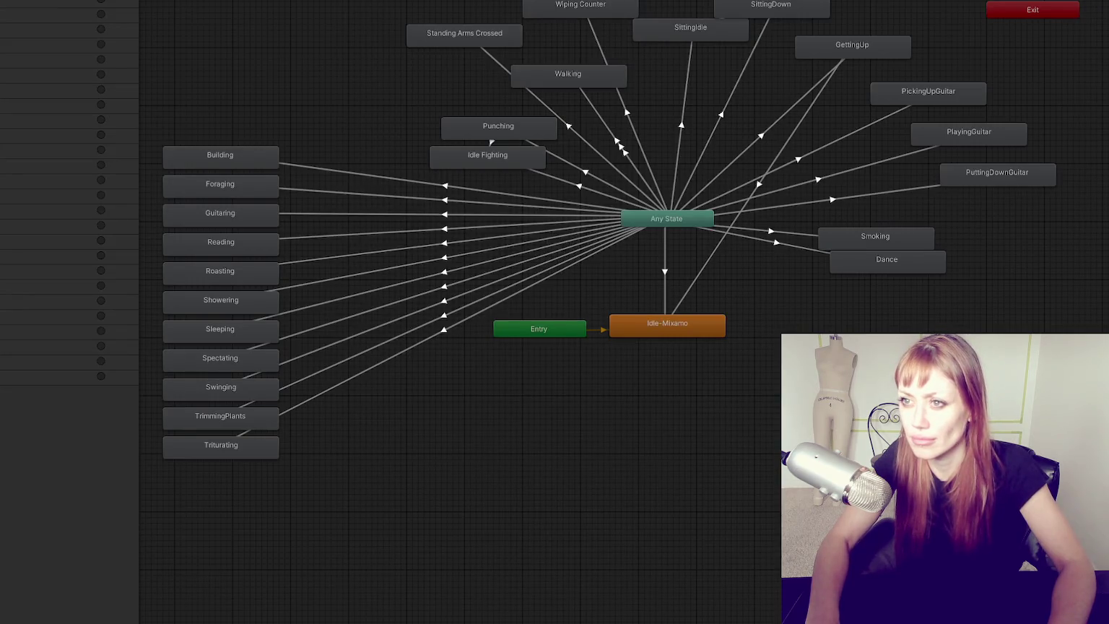
click(206, 239)
key(w)
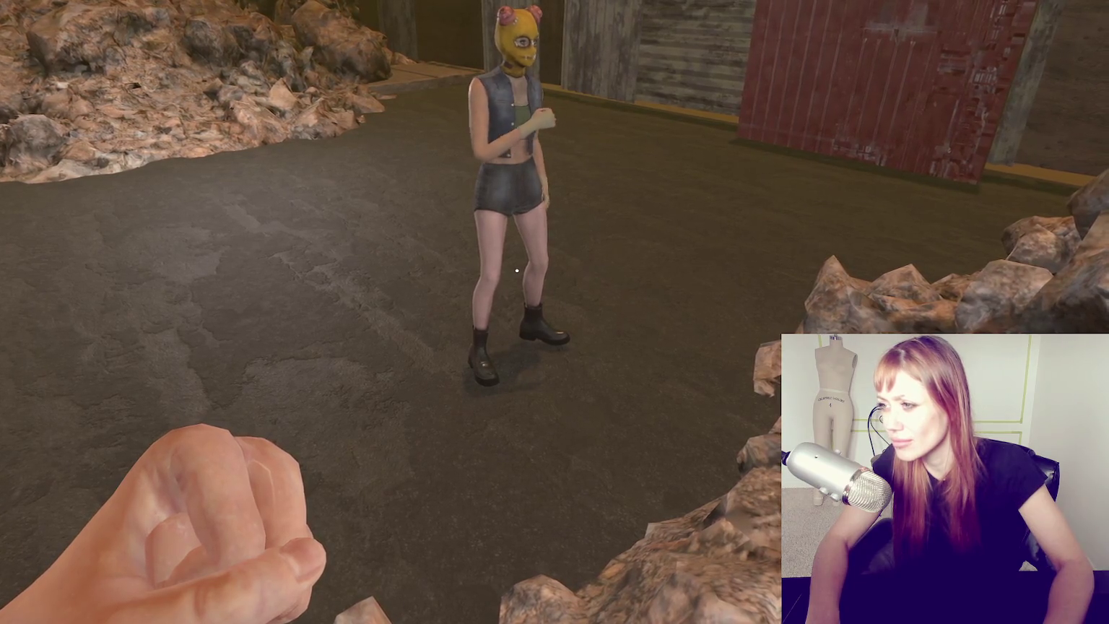
- Step closer to watch her idle animation, then pause on the Look for Food quest menu
key(w)
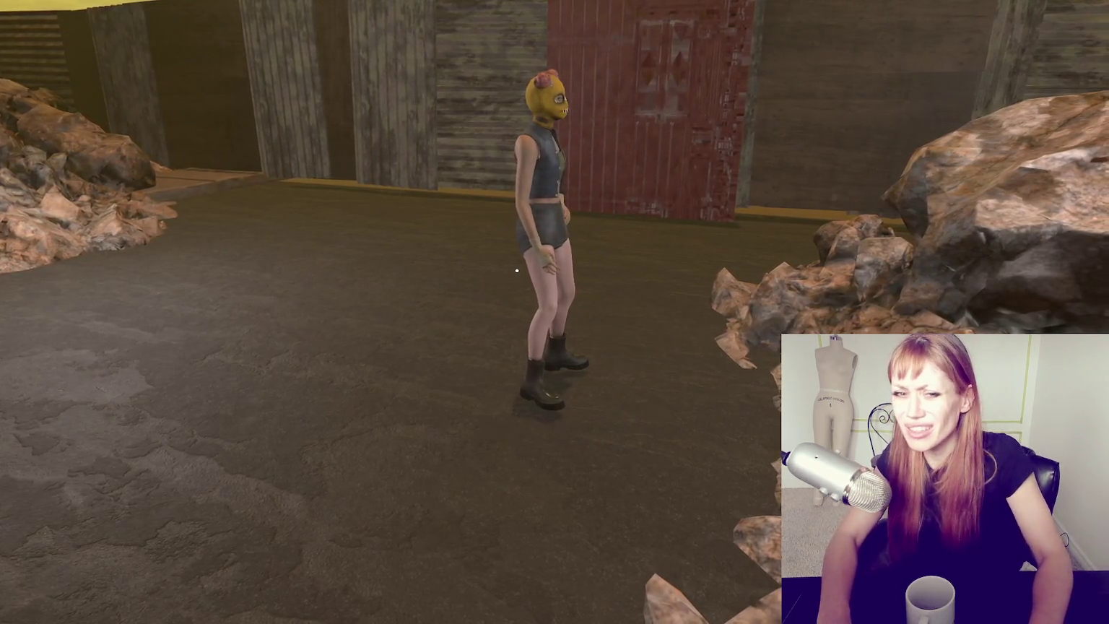
key(Escape)
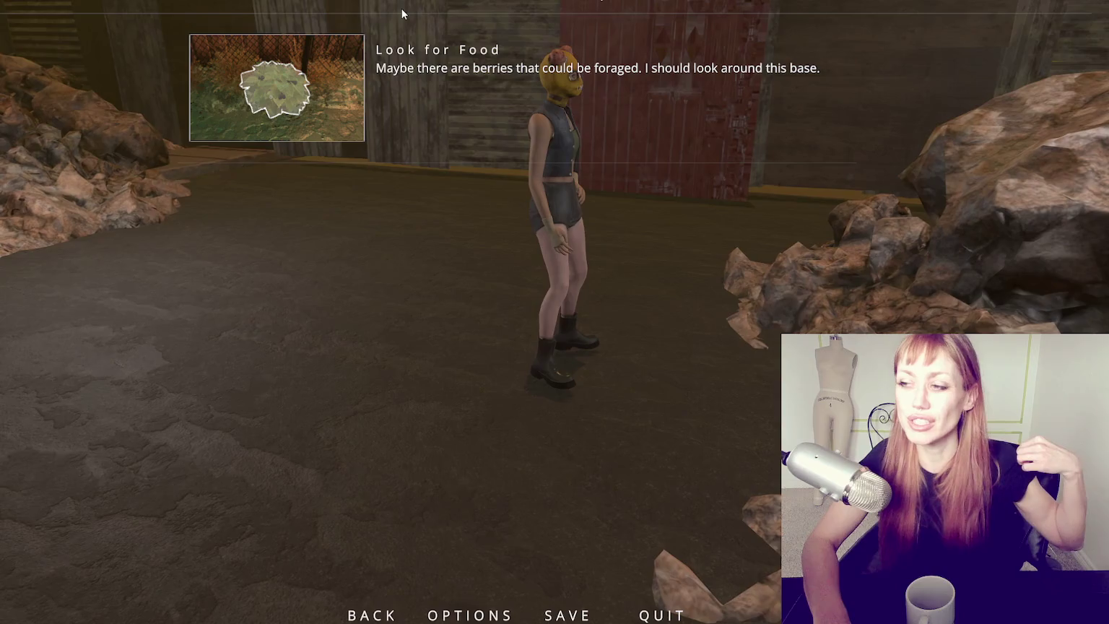
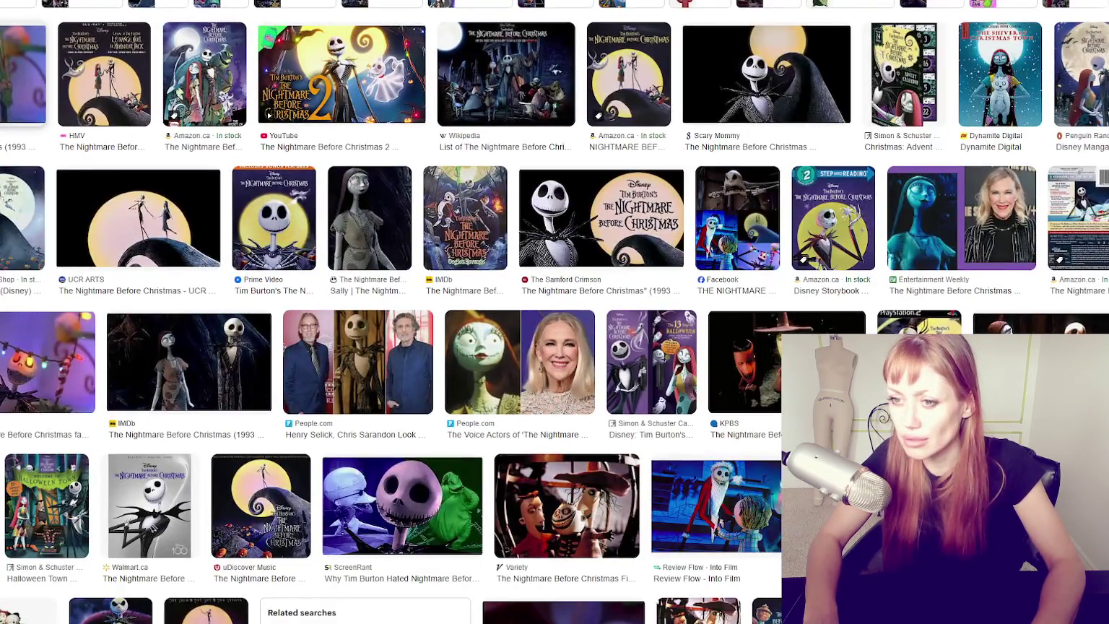
- Preview the Nightmare Before Christmas image results, including the IMDb still of Jack with lights
click(741, 214)
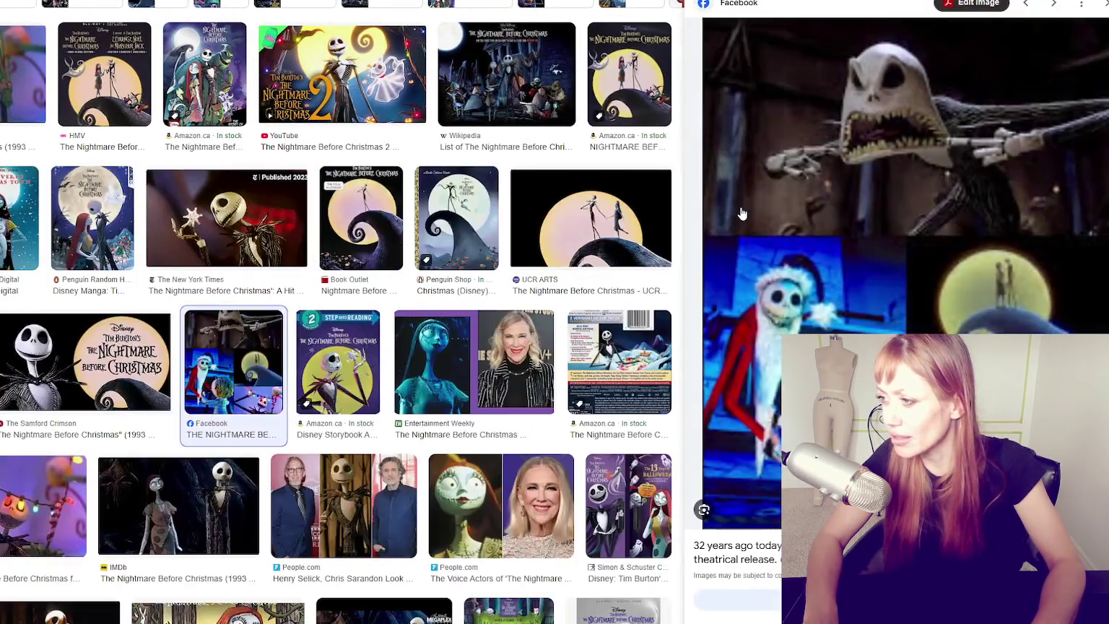
click(6, 107)
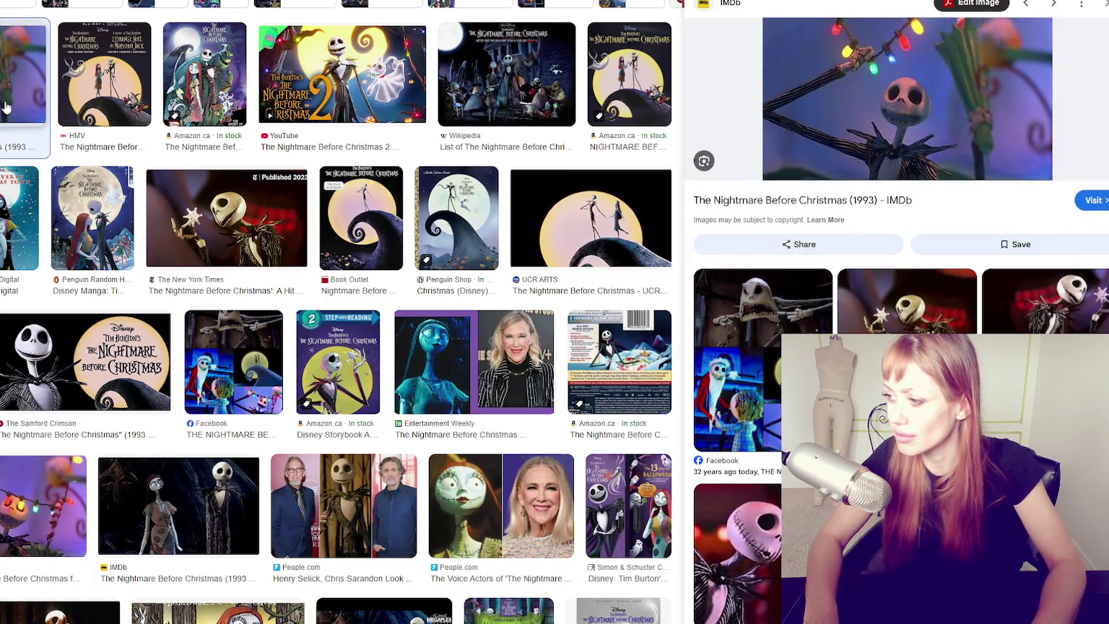
key(Left)
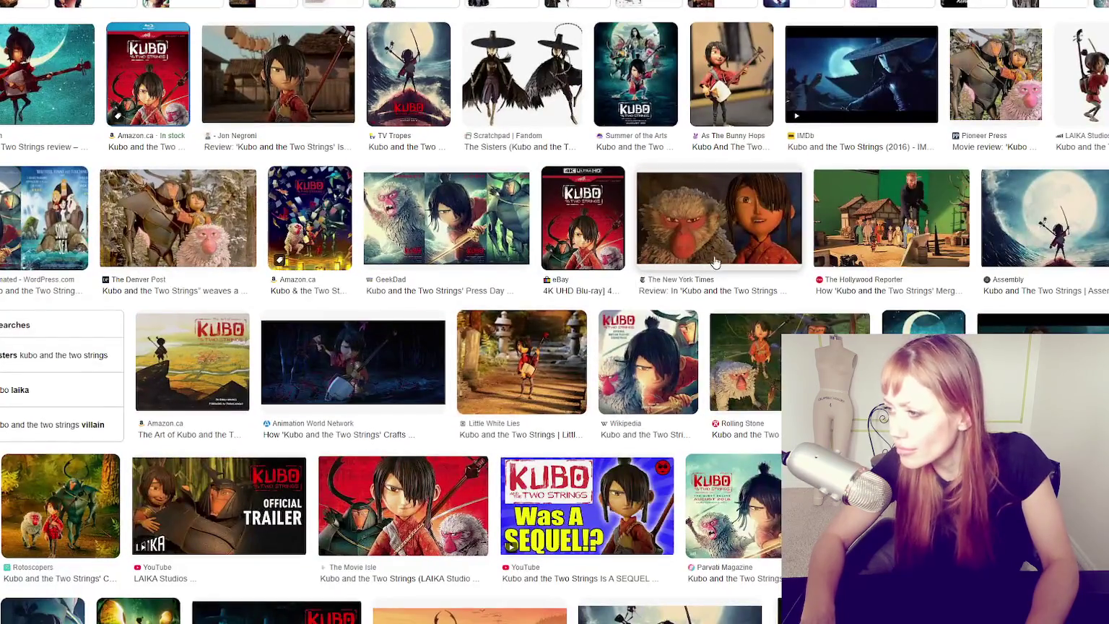
- Preview Kubo results such as the Hollywood Reporter set photo, and open the New York Times image in a new tab
click(715, 246)
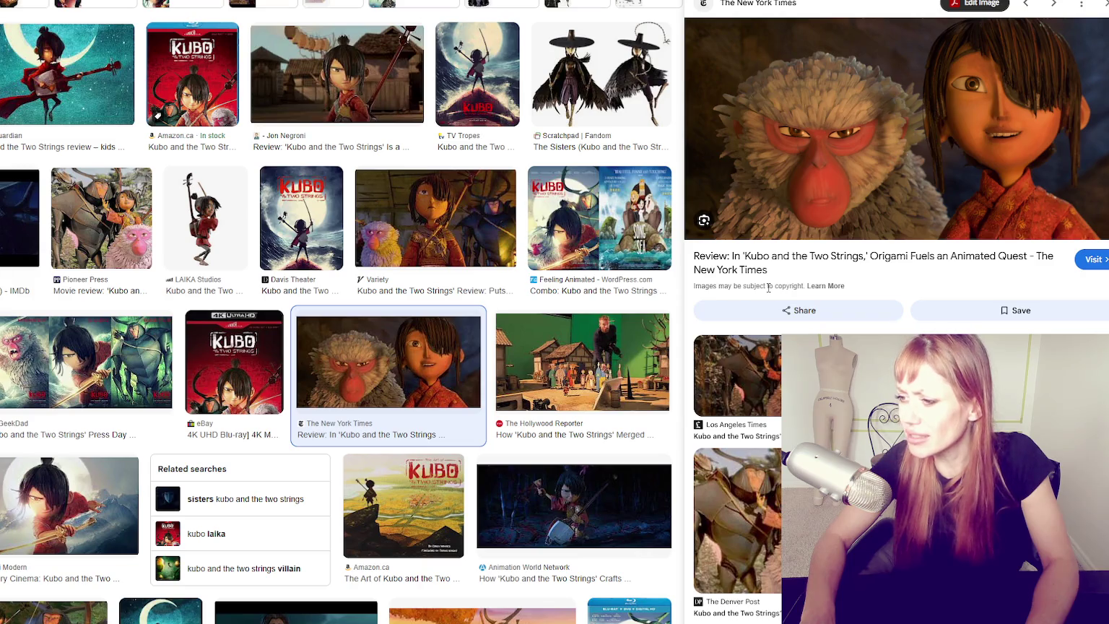
click(605, 369)
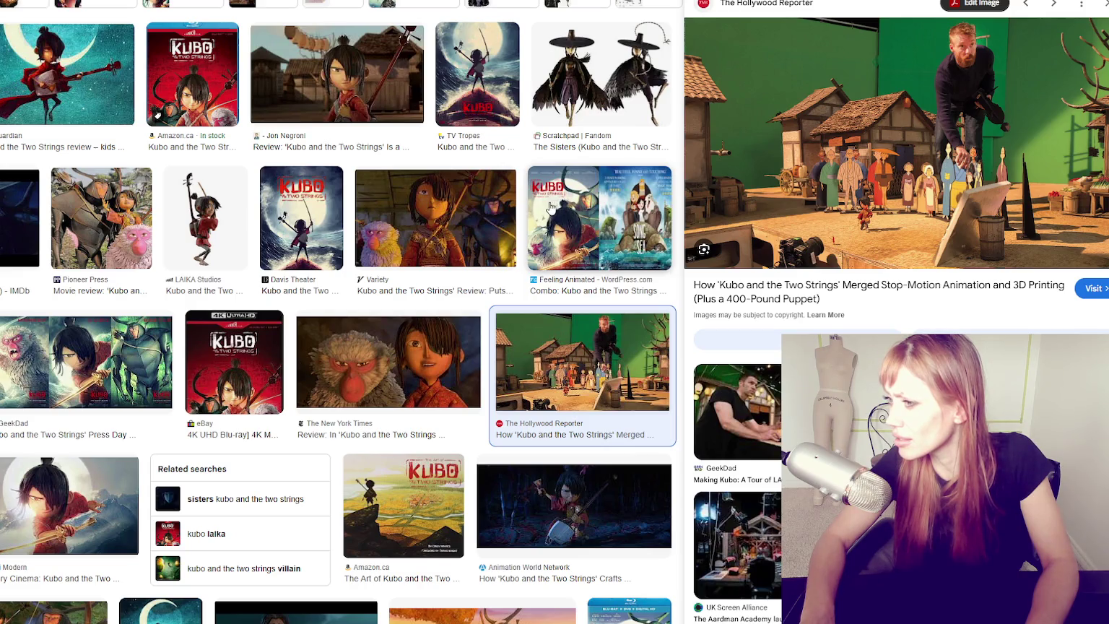
click(374, 94)
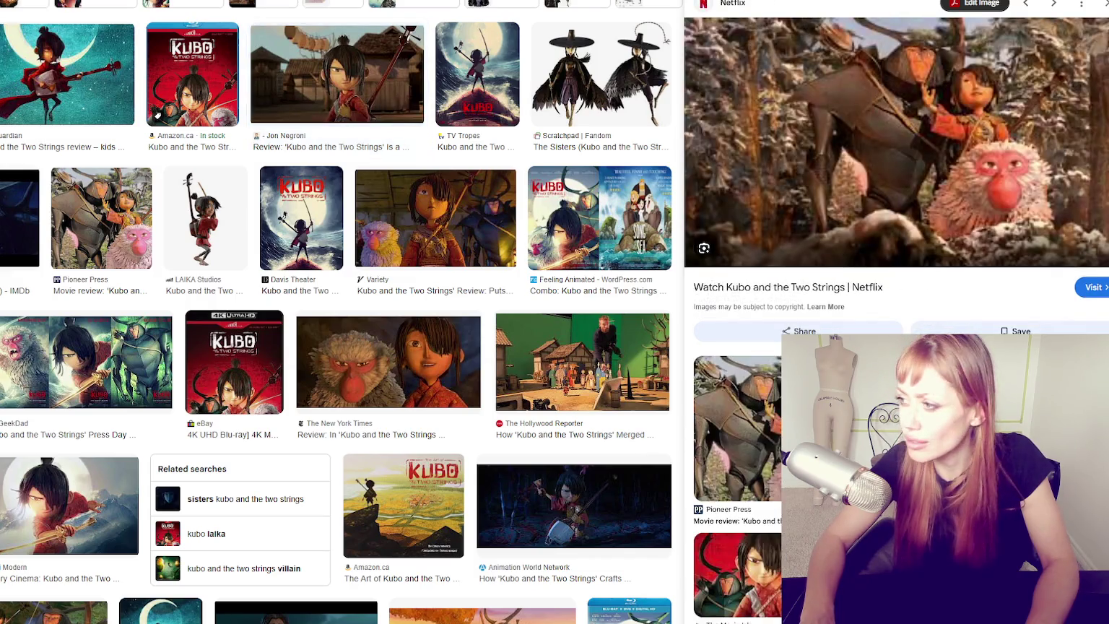
click(582, 361)
right_click(964, 236)
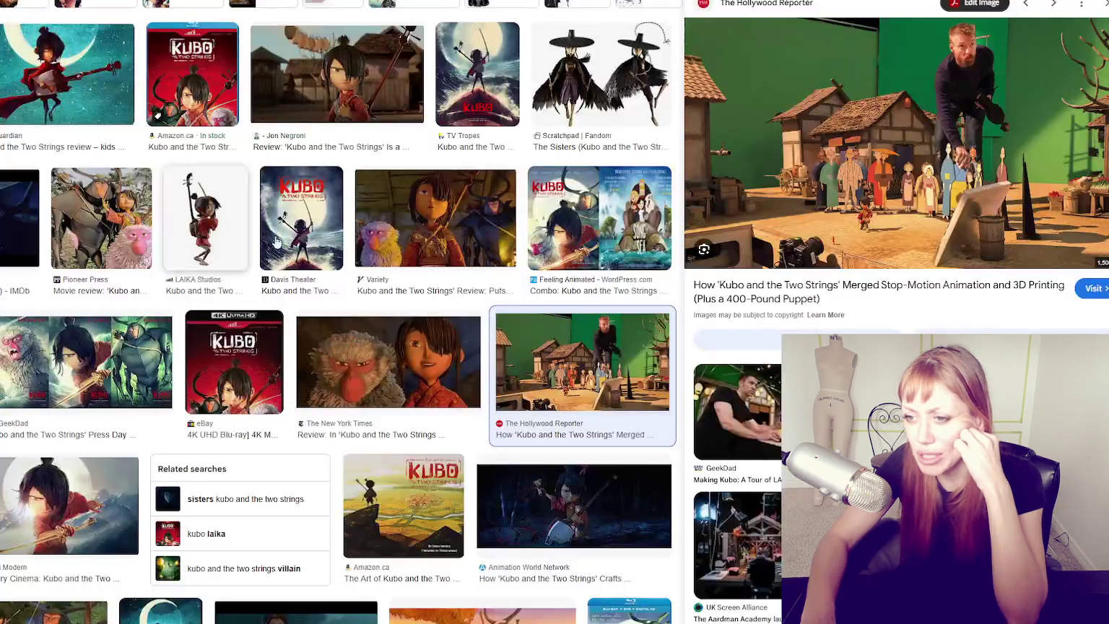
key(Left)
right_click(925, 154)
click(991, 327)
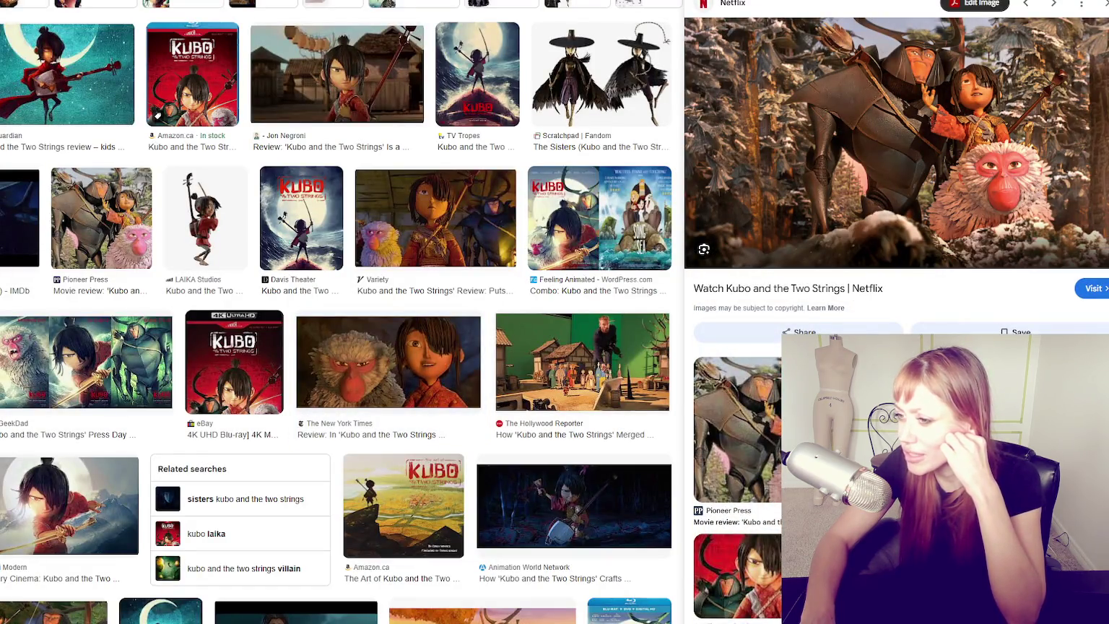
- Browse more Kubo previews, including the shamisen and Variety images, ending on the New York Times still
click(325, 92)
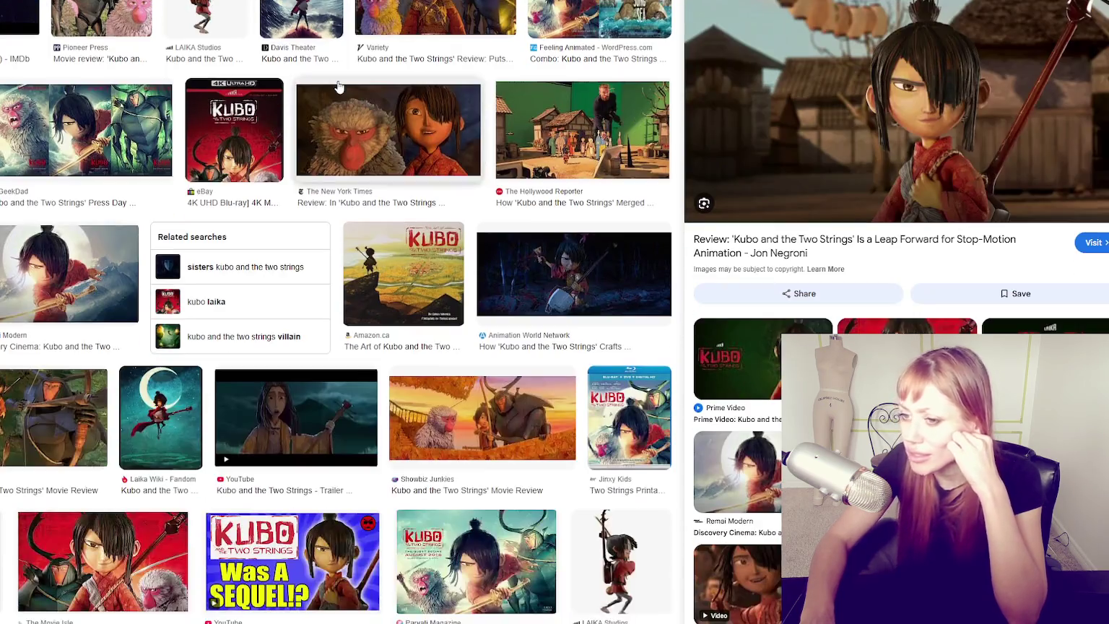
scroll(down, 3)
click(21, 244)
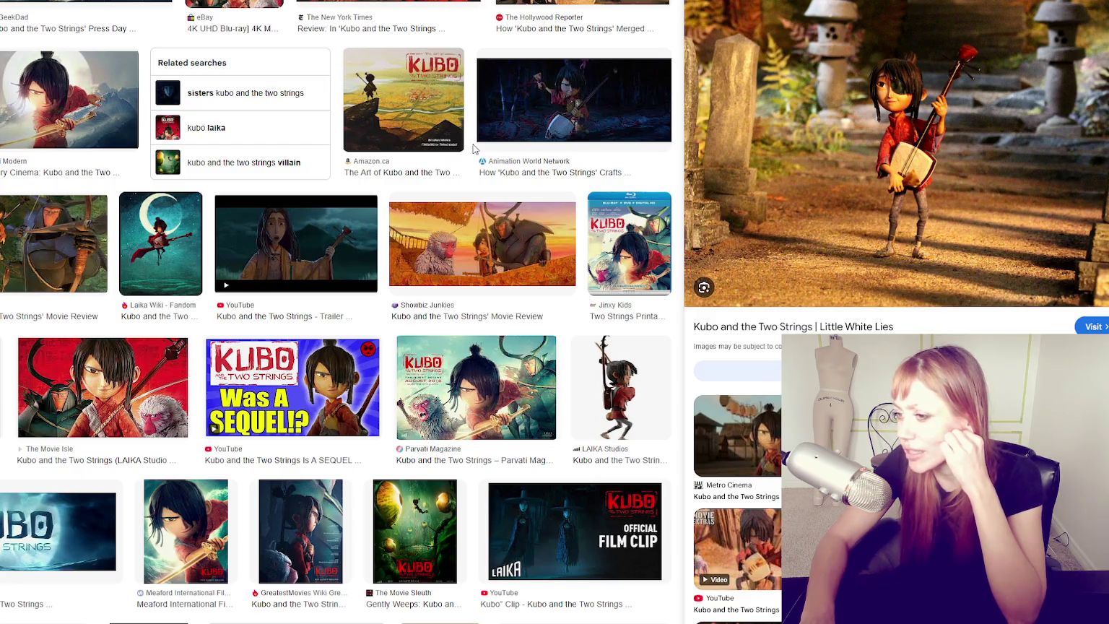
scroll(down, 3)
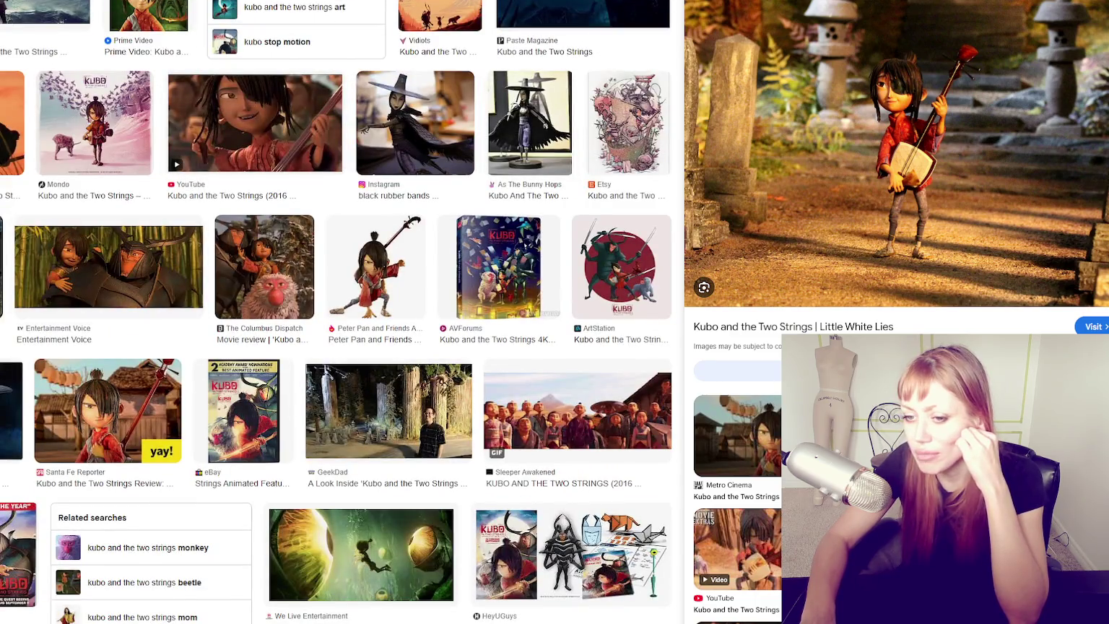
key(Right)
key(Right)
key(Right)
scroll(up, 3)
scroll(up, 3)
key(Right)
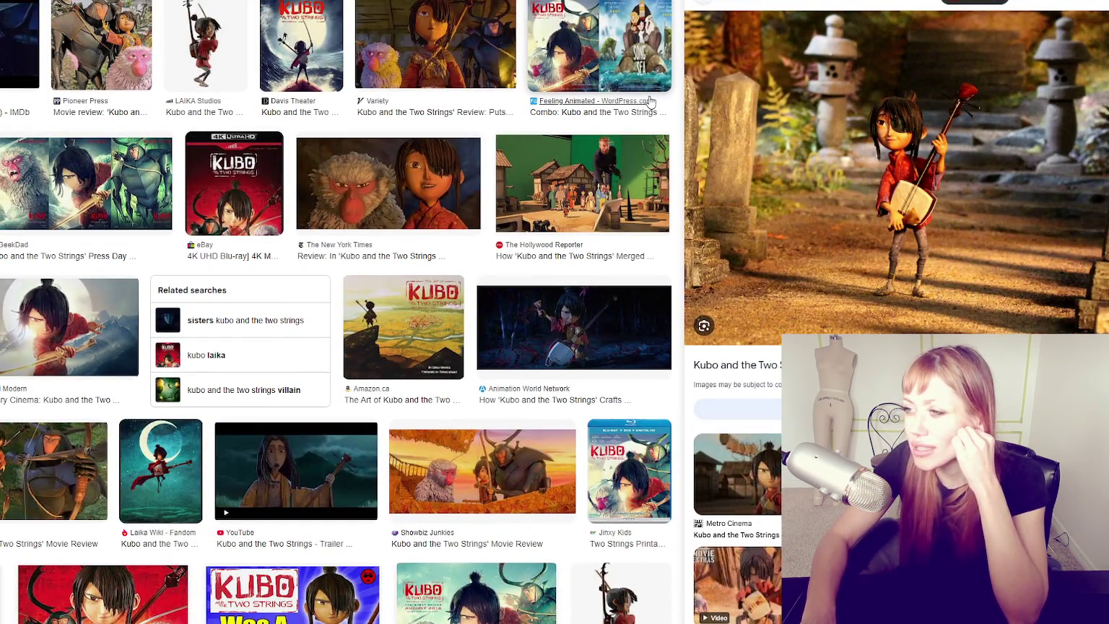
click(532, 34)
click(469, 72)
click(404, 181)
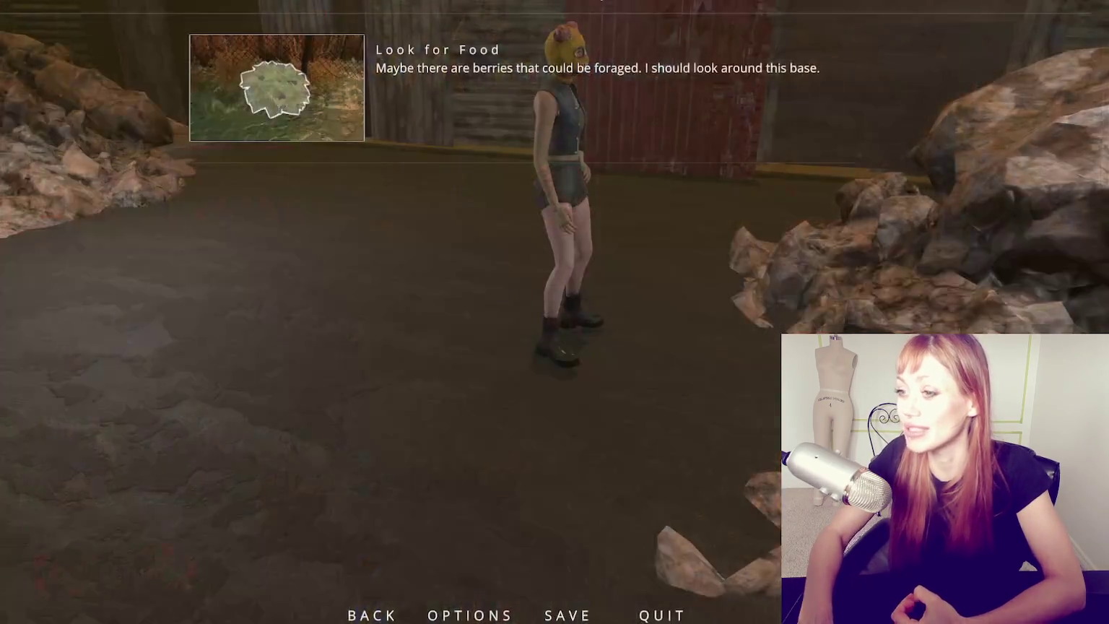
- Dismiss the Look for Food quest message and throw a kick at the masked character
click(522, 296)
click(522, 296)
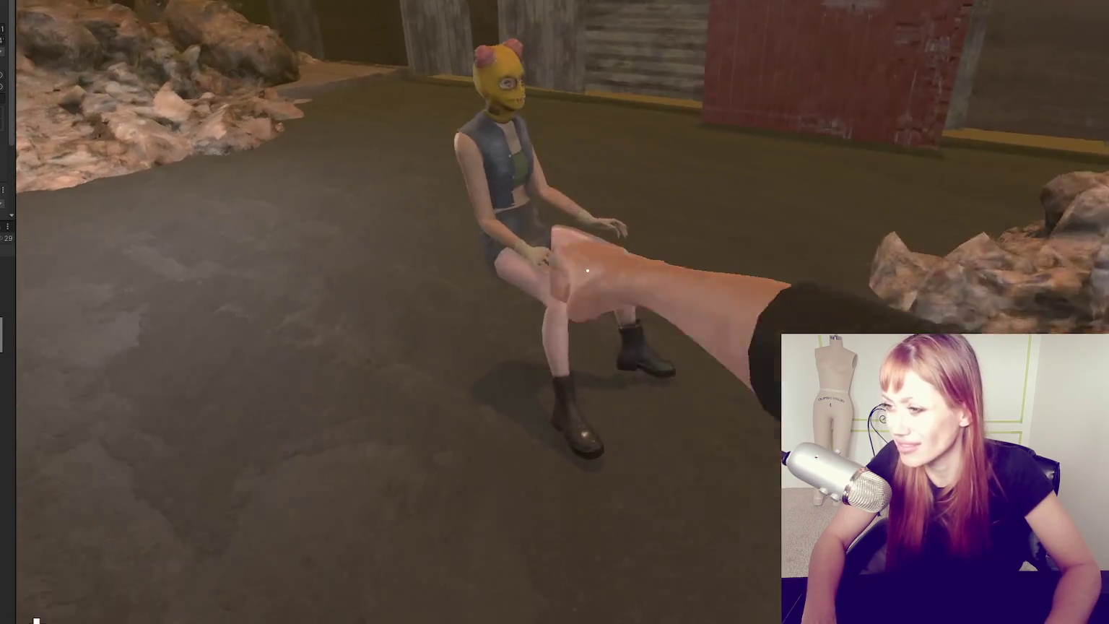
- Walk around the seated masked character for side, profile and frontal views, then pause the game
key(d)
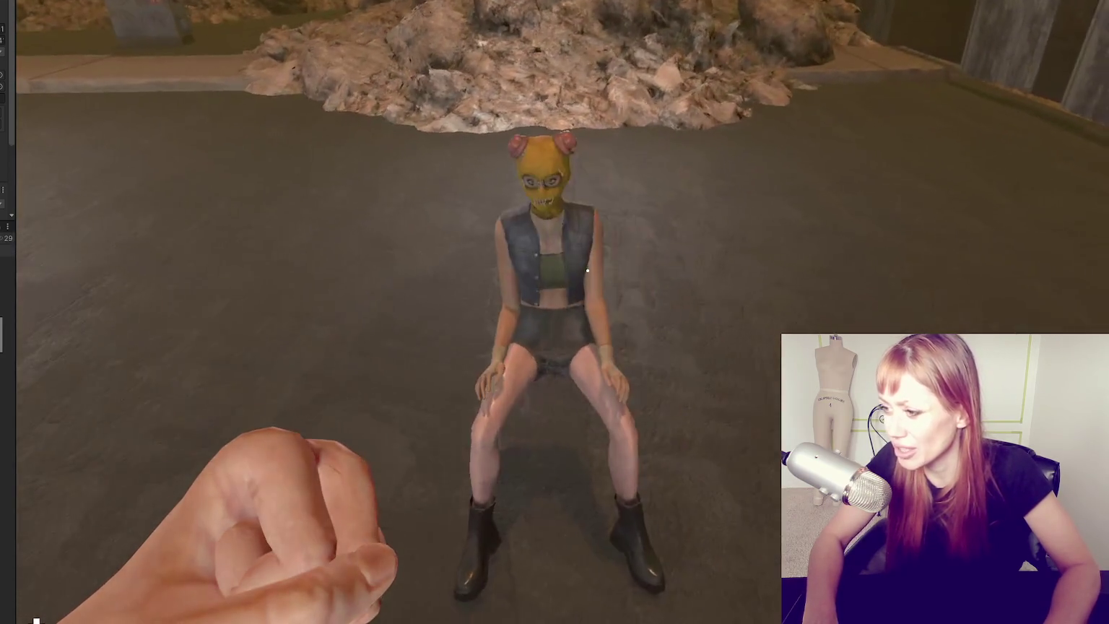
key(d)
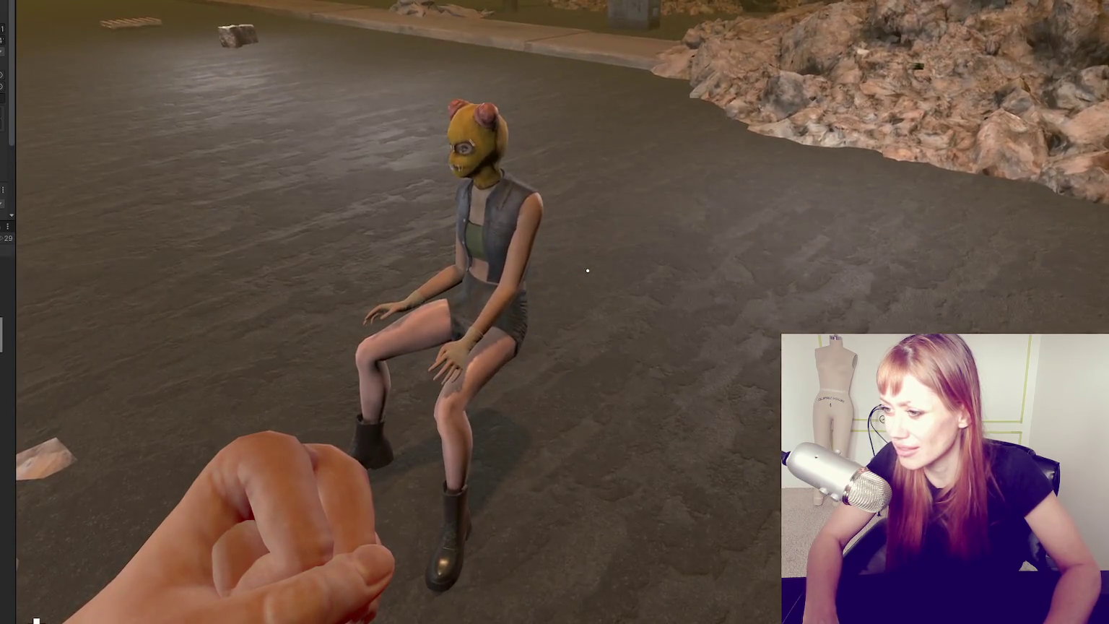
key(w)
key(w)
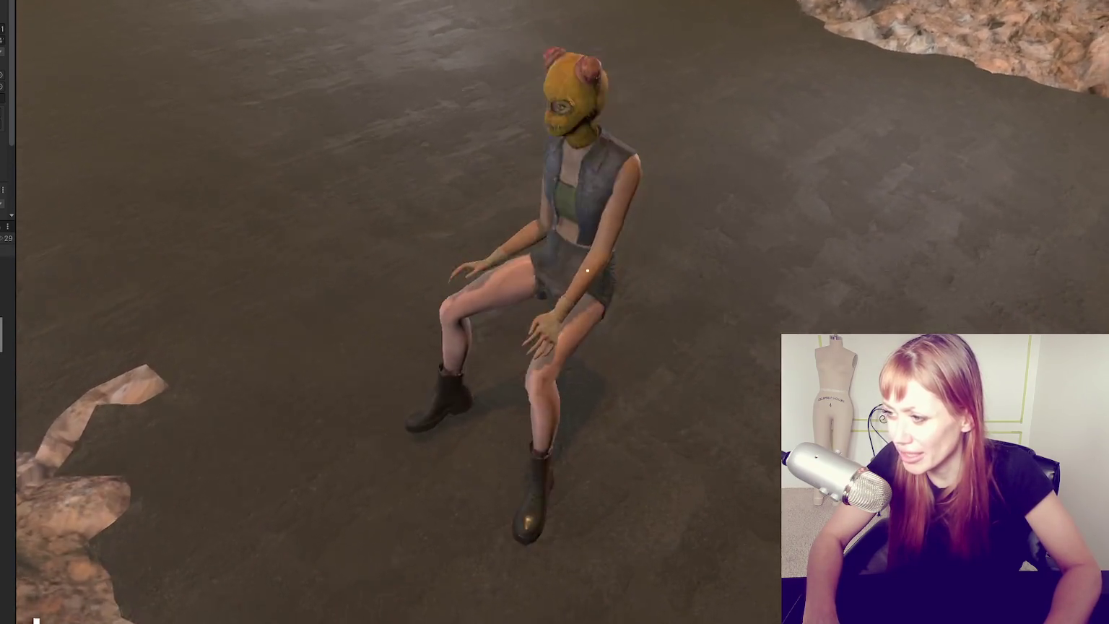
key(w)
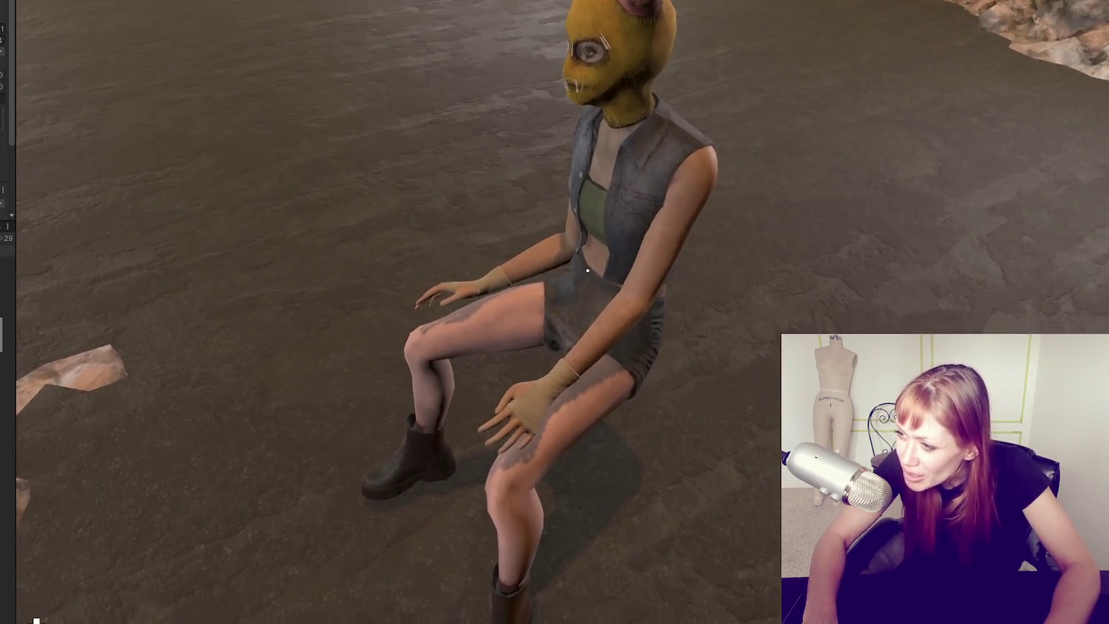
key(w)
key(d)
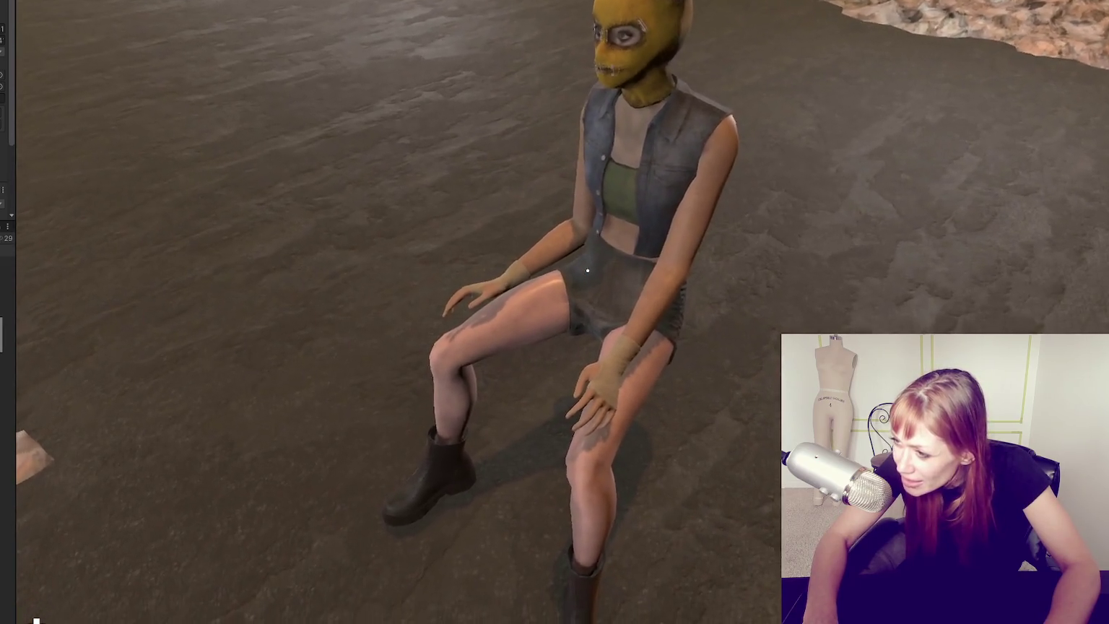
key(s)
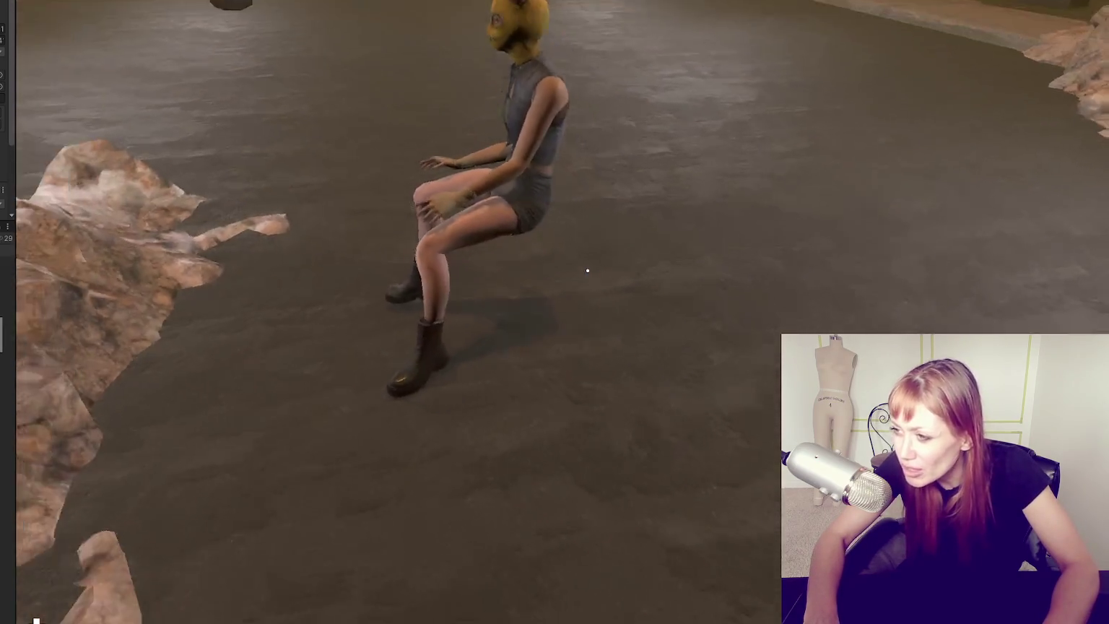
key(a)
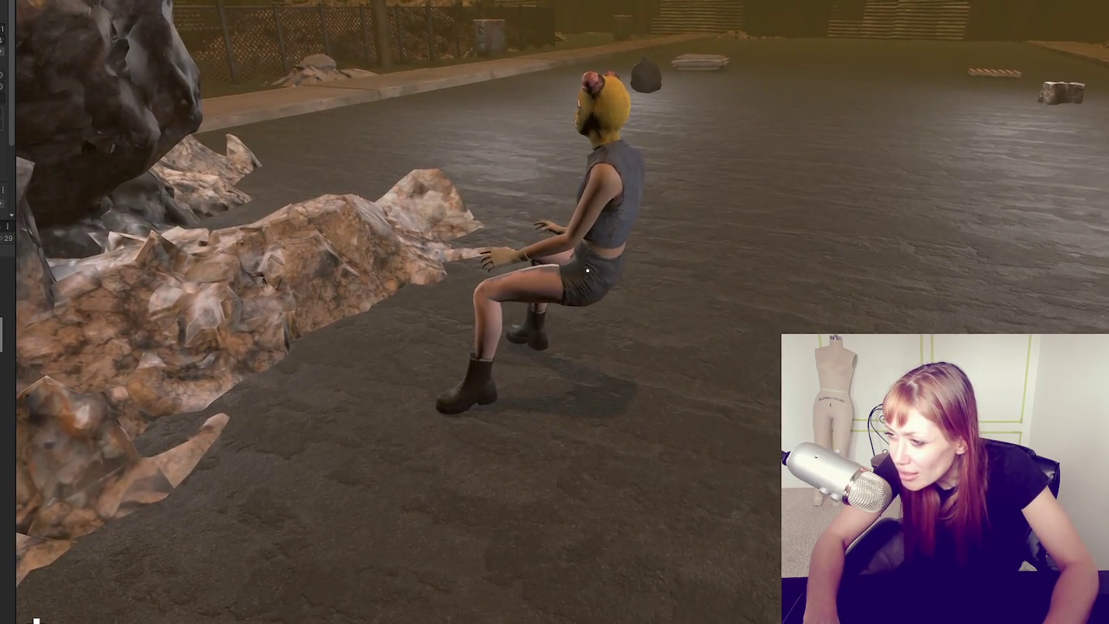
key(w)
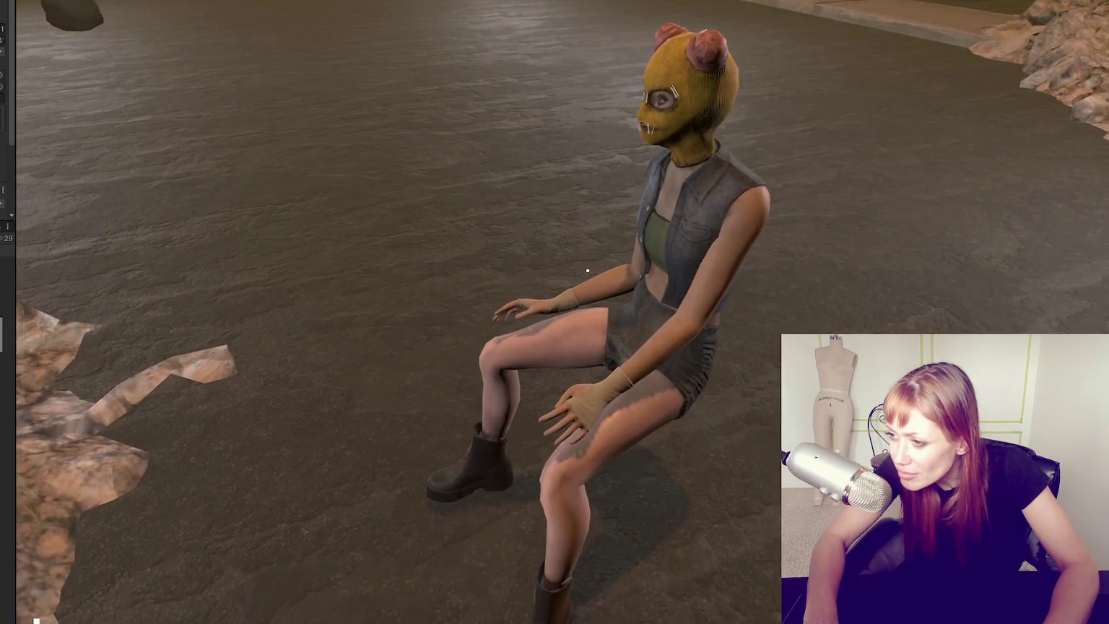
key(s)
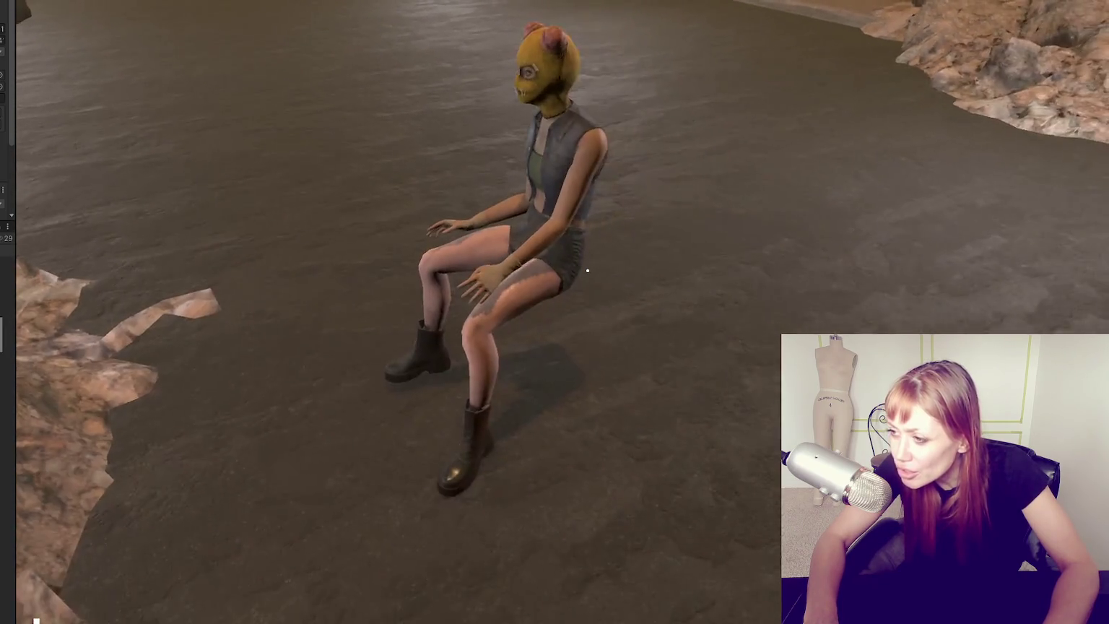
key(w)
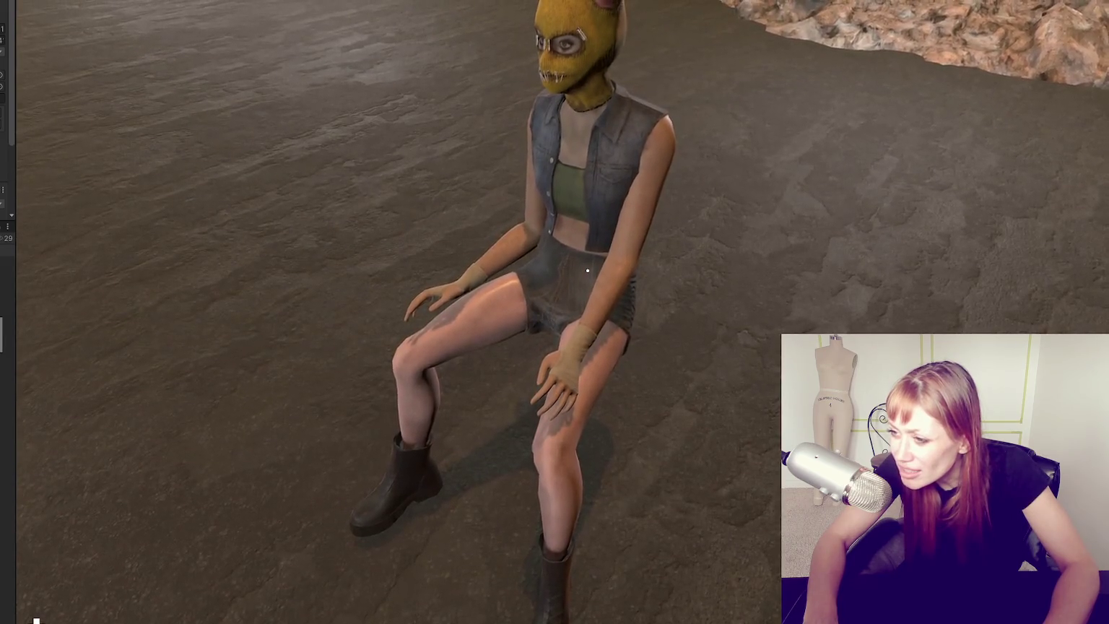
key(d)
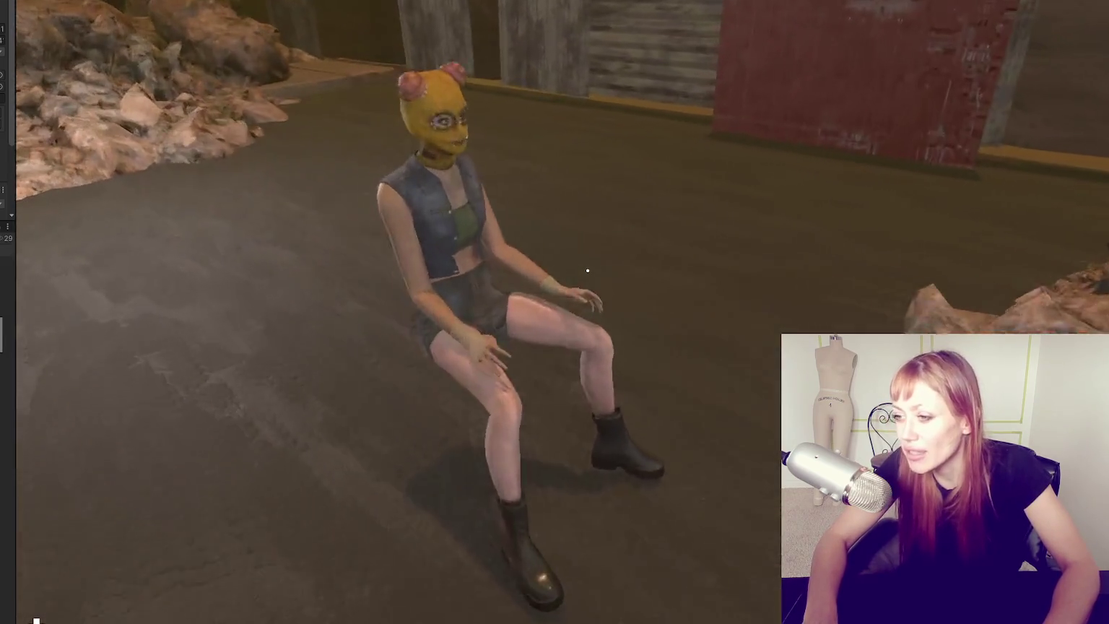
key(s)
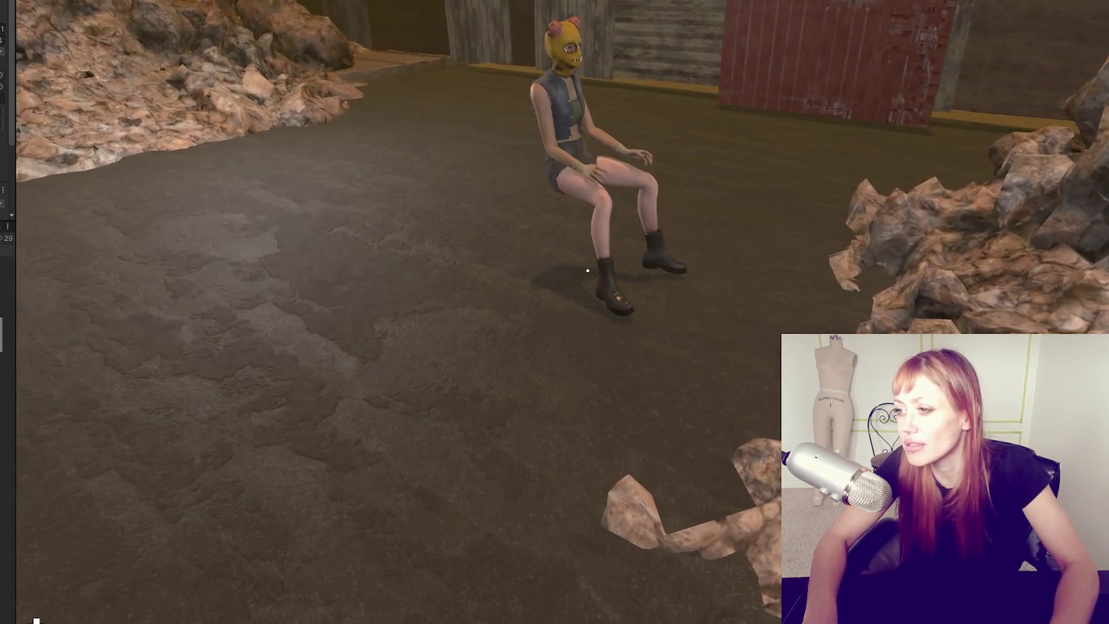
key(Escape)
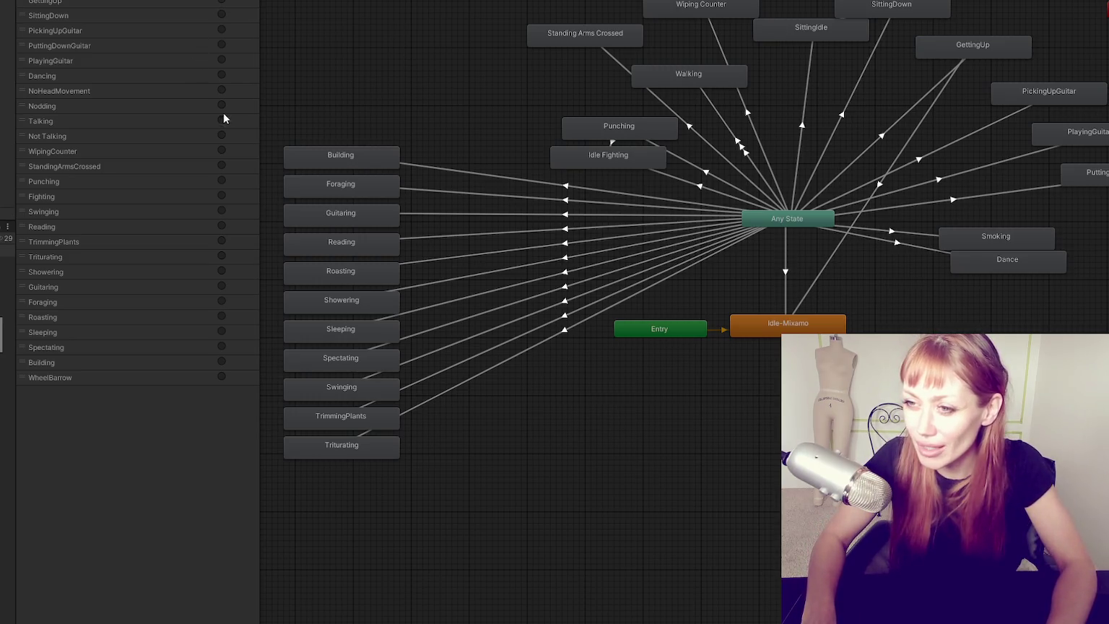
- Turn on the Dancing and PlayingGuitar bool parameters in the Animator
click(221, 75)
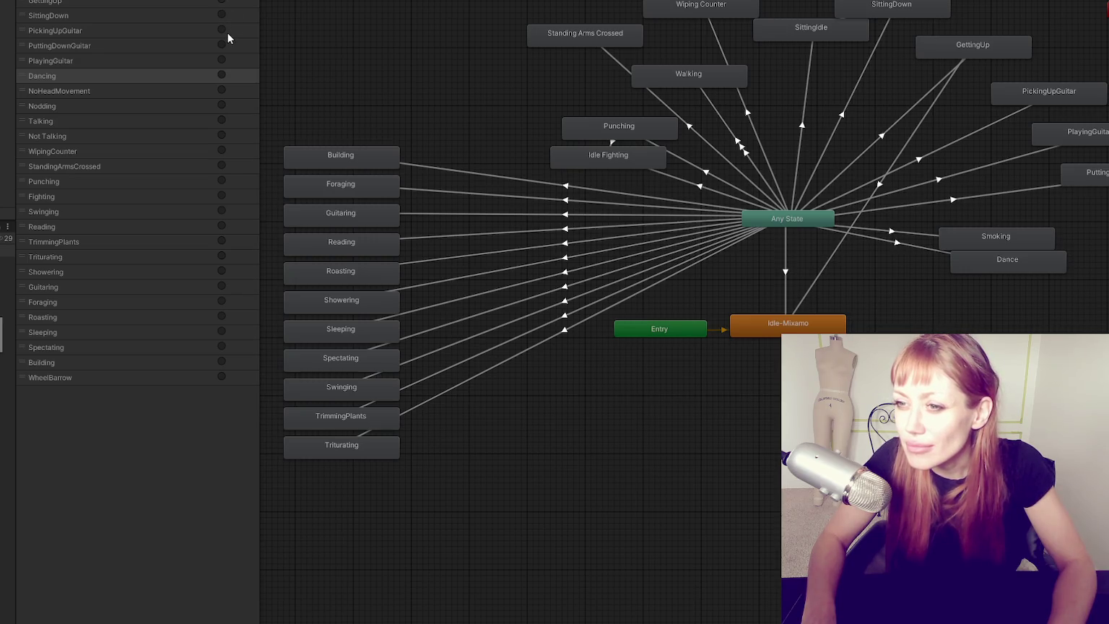
click(224, 61)
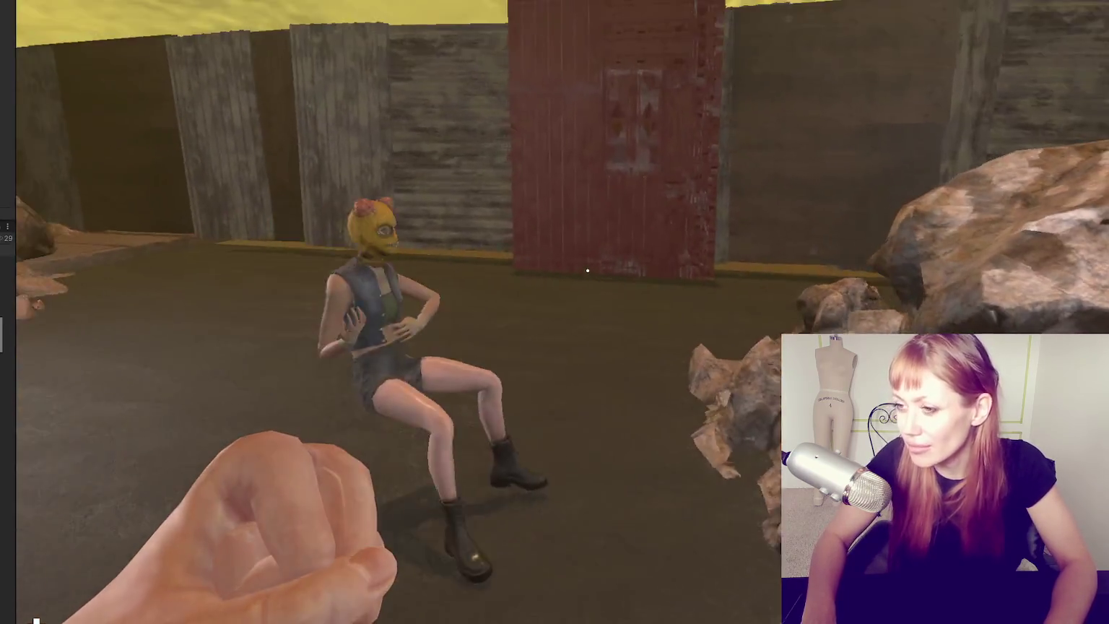
- Turn on the Talking parameter and move the camera toward the seated character
key(Escape)
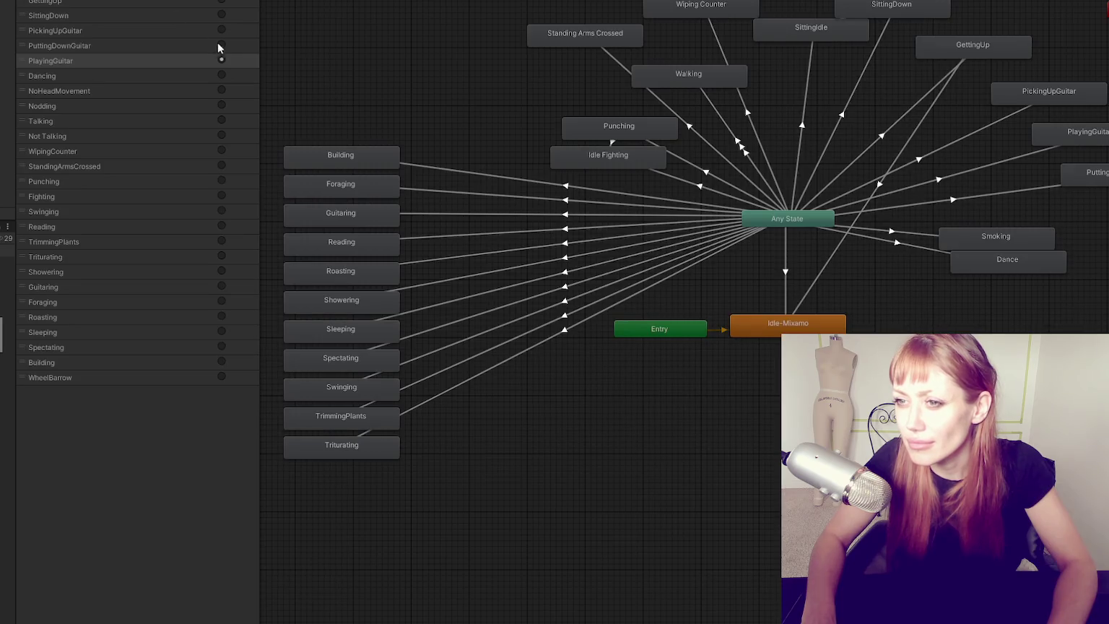
click(221, 120)
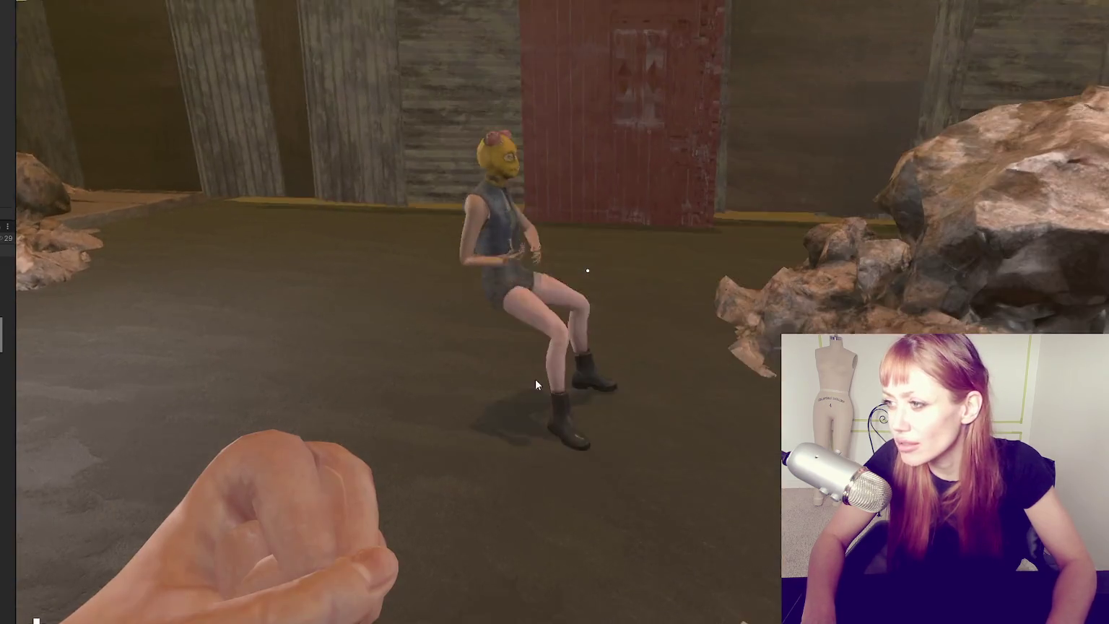
key(w)
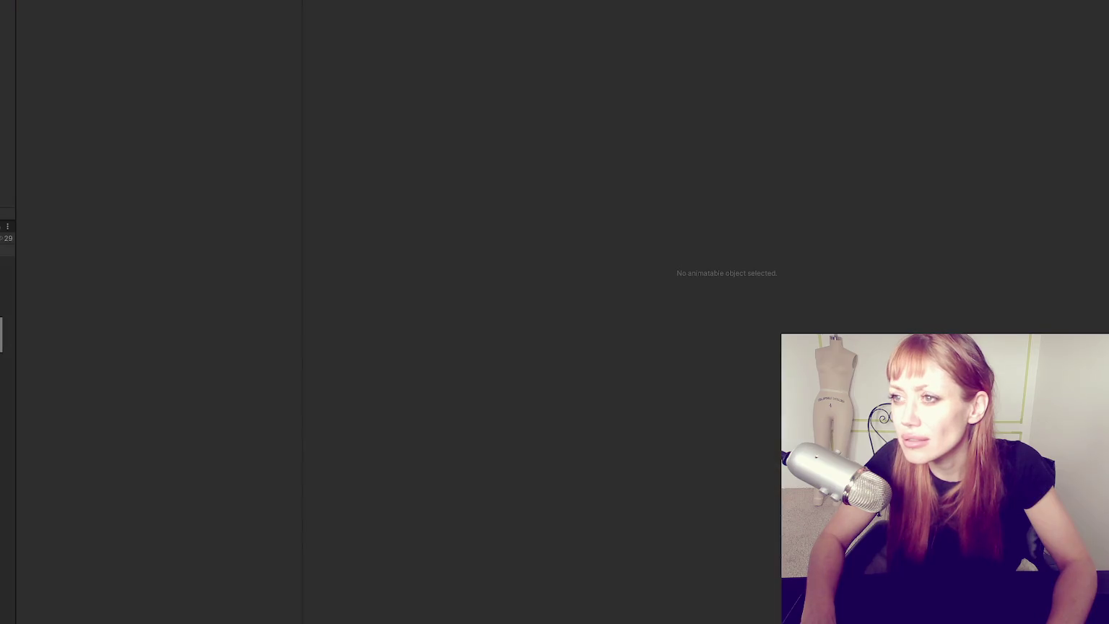
- Toggle PlayingGuitar, walk up to the masked character in-game and pause, then select her shorts mesh
click(224, 60)
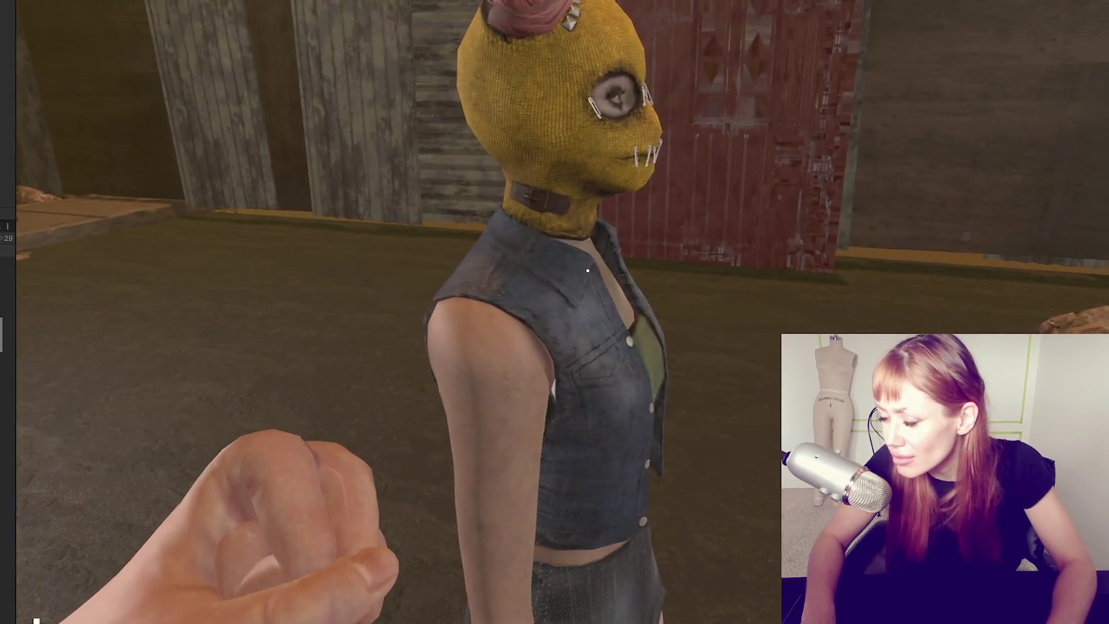
key(Escape)
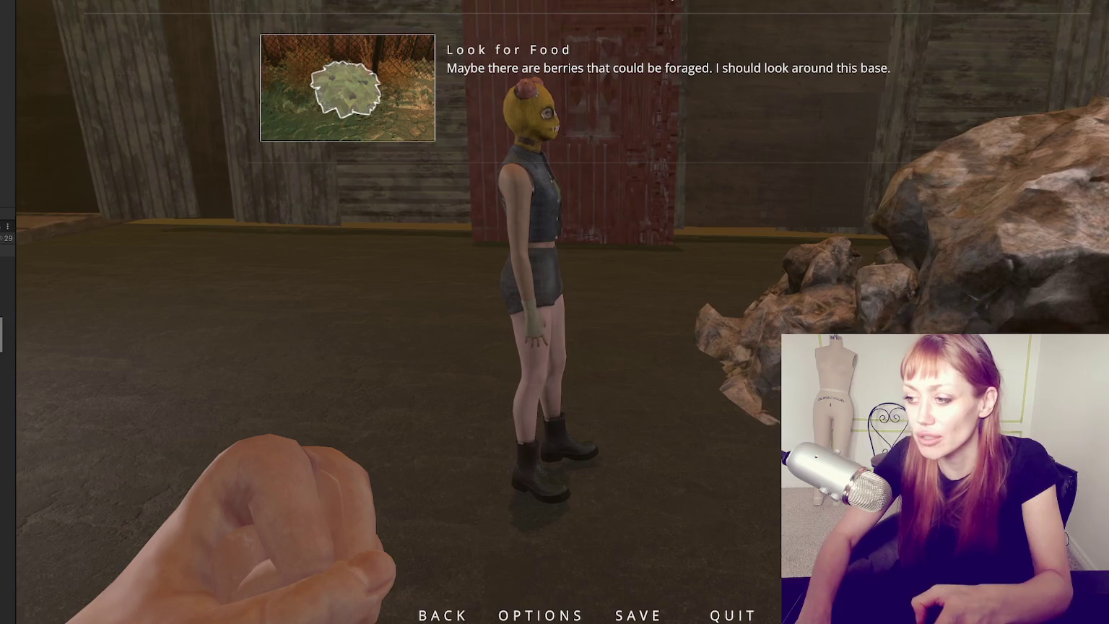
key(Escape)
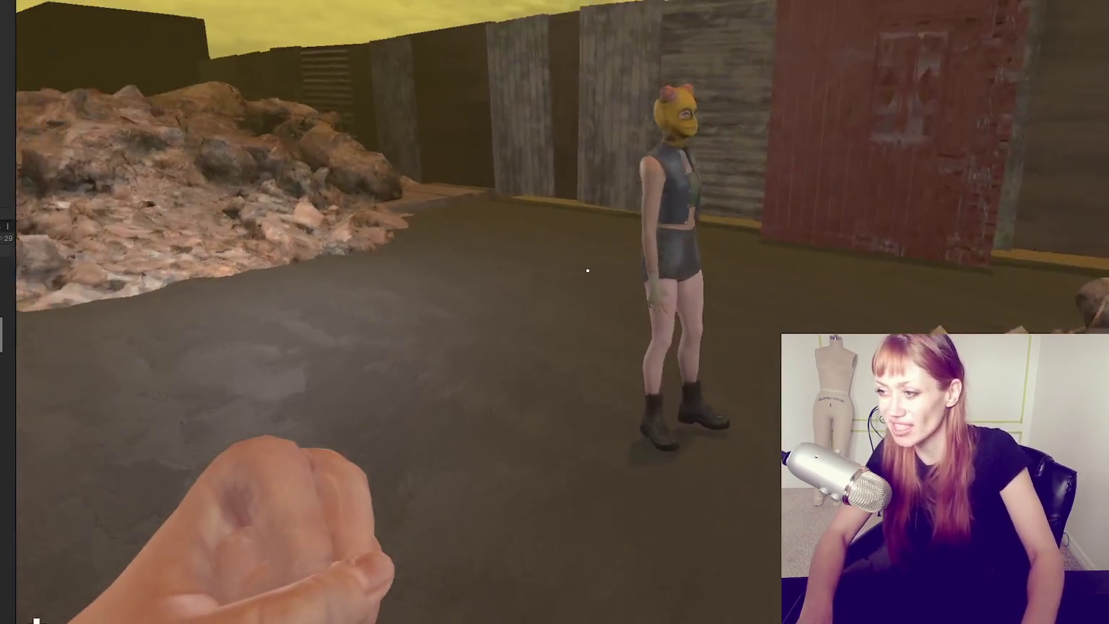
key(w)
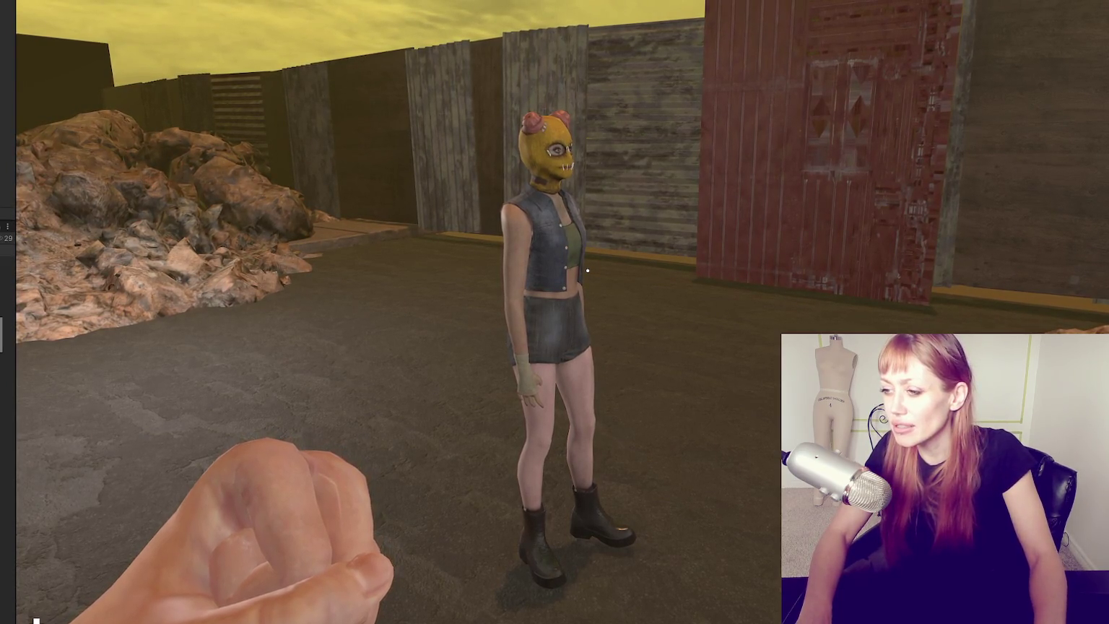
key(Escape)
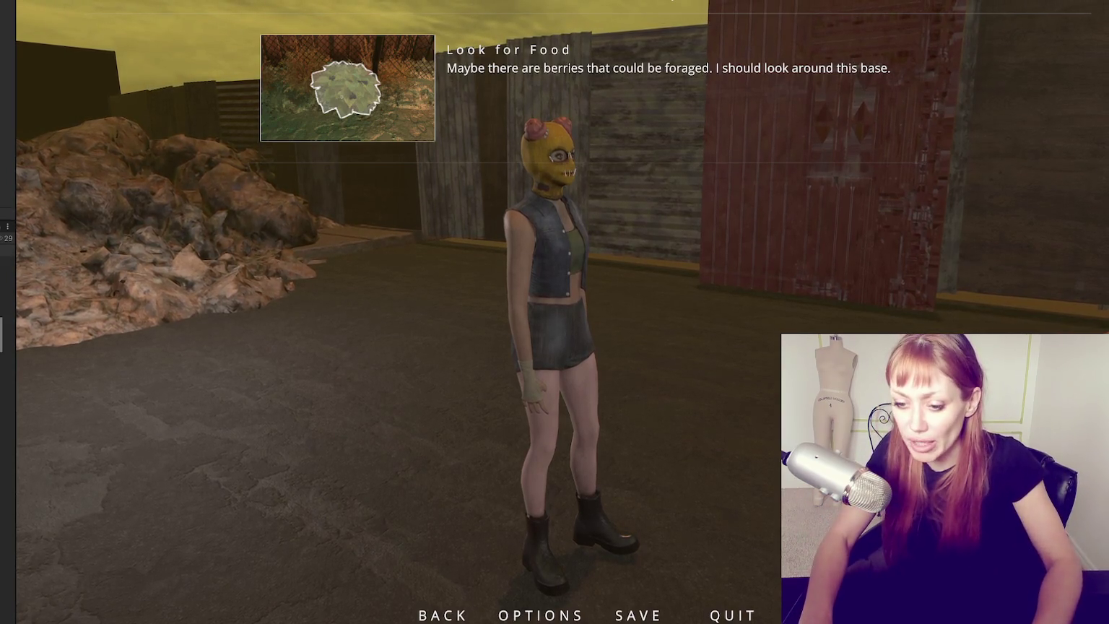
click(343, 347)
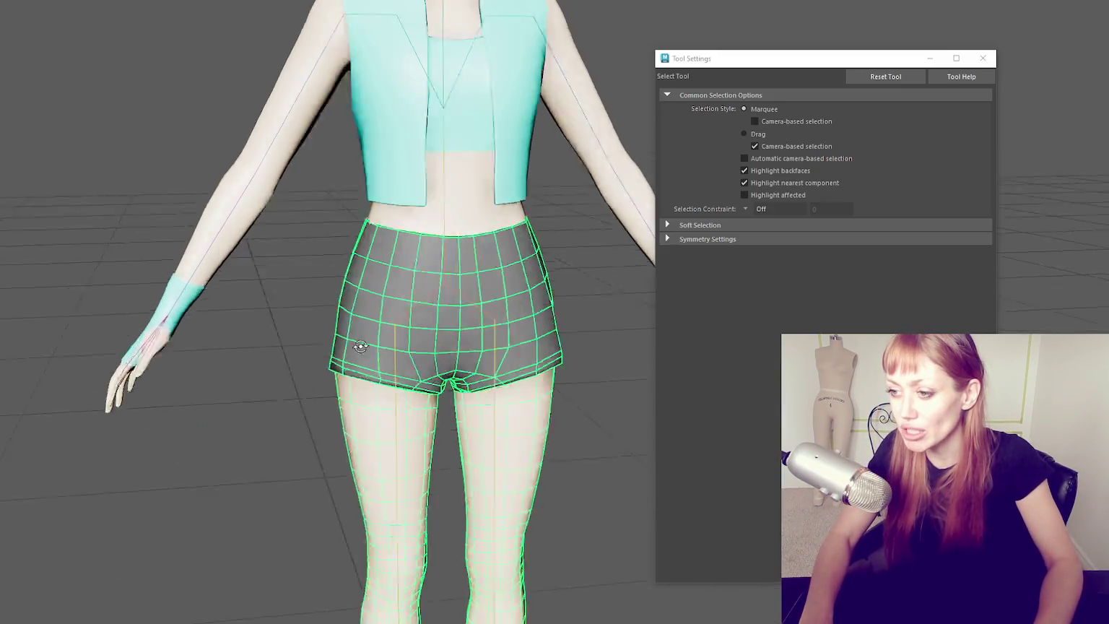
click(982, 58)
drag(849, 208, 569, 310)
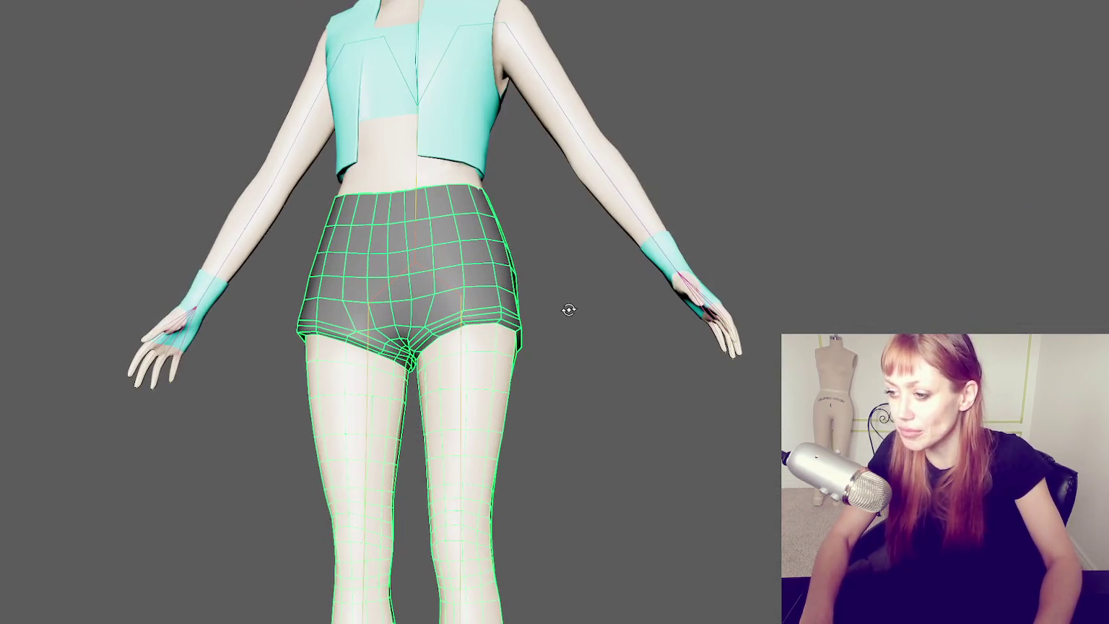
scroll(up, 3)
drag(371, 272, 470, 316)
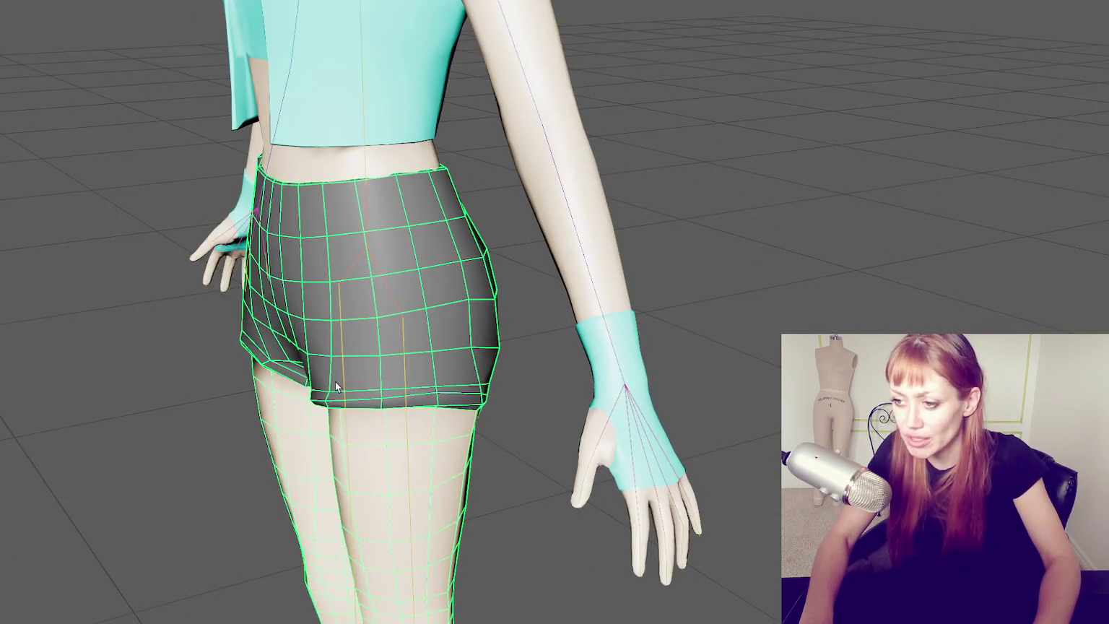
drag(338, 387, 418, 376)
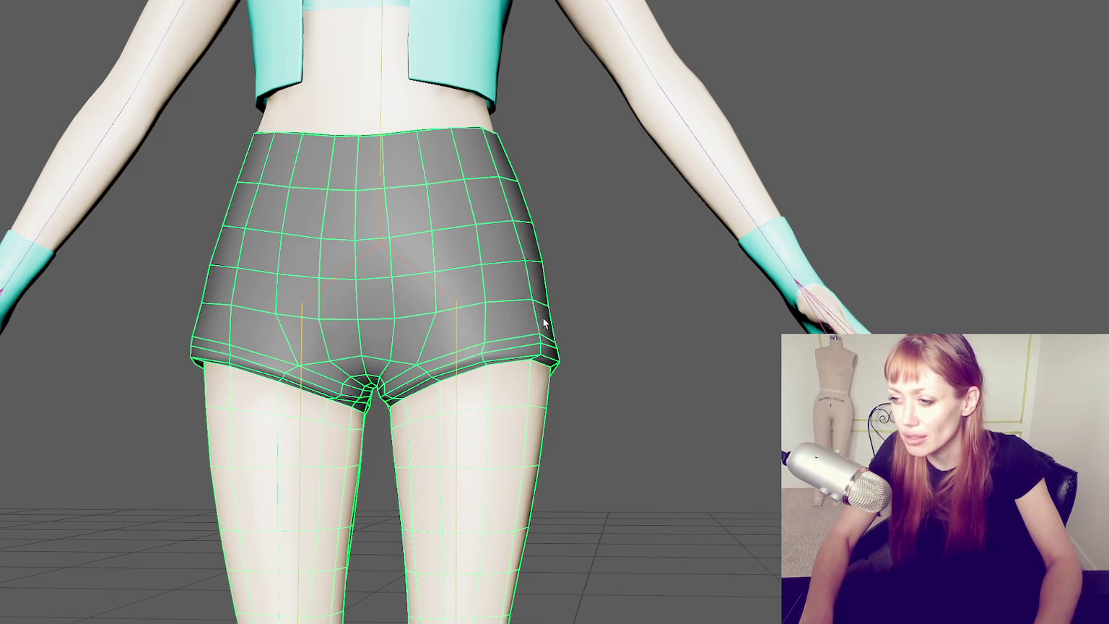
drag(381, 347, 399, 390)
scroll(down, 3)
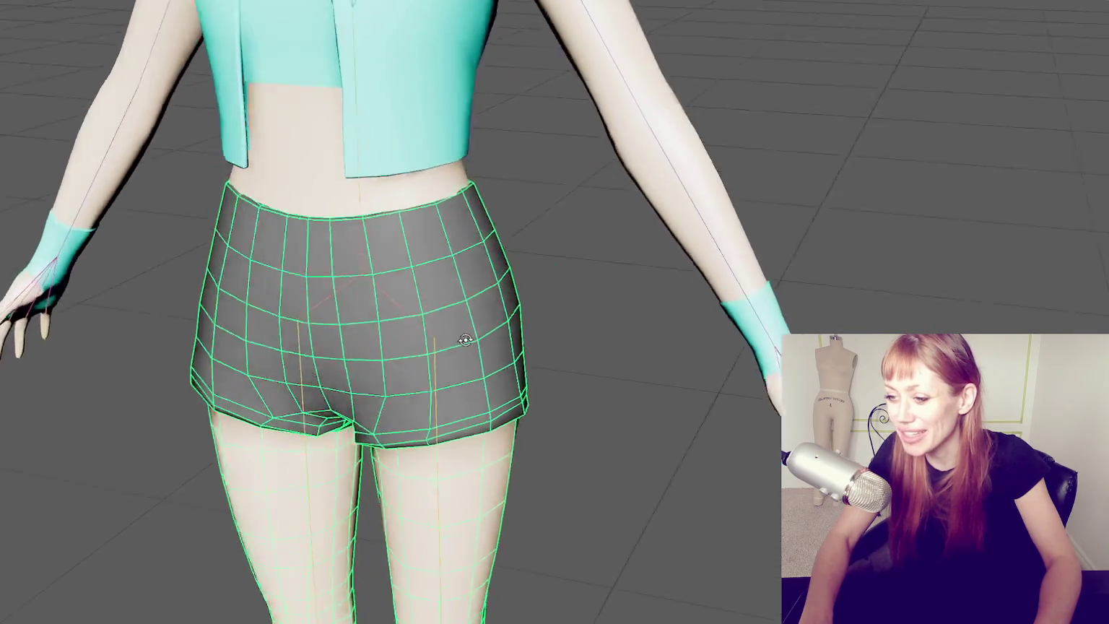
scroll(up, 3)
drag(524, 325, 556, 371)
key(2)
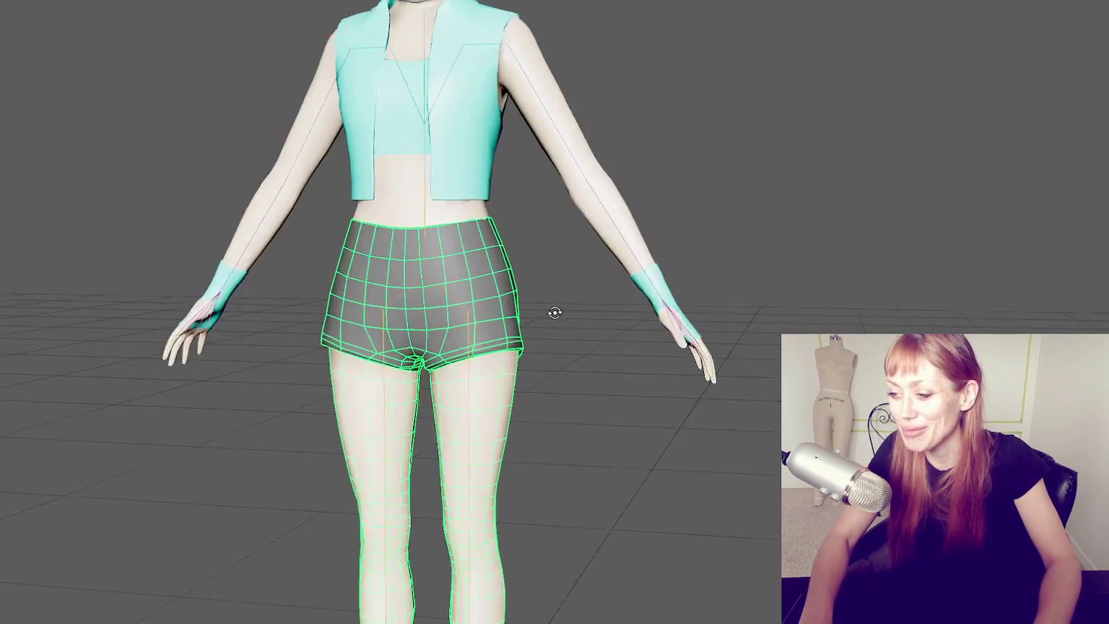
key(2)
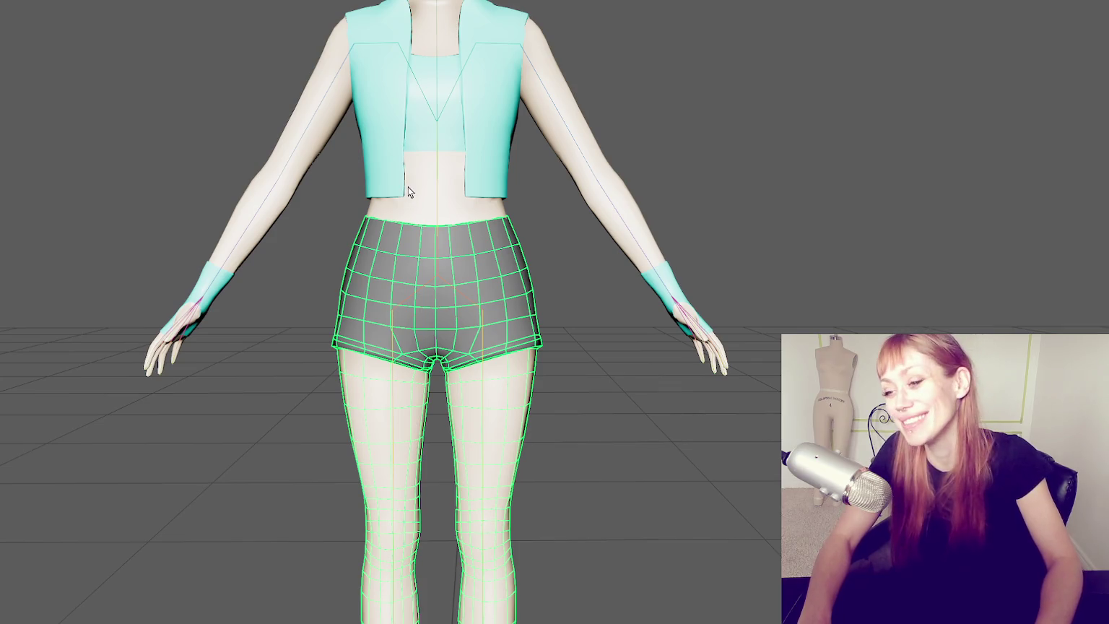
scroll(up, 3)
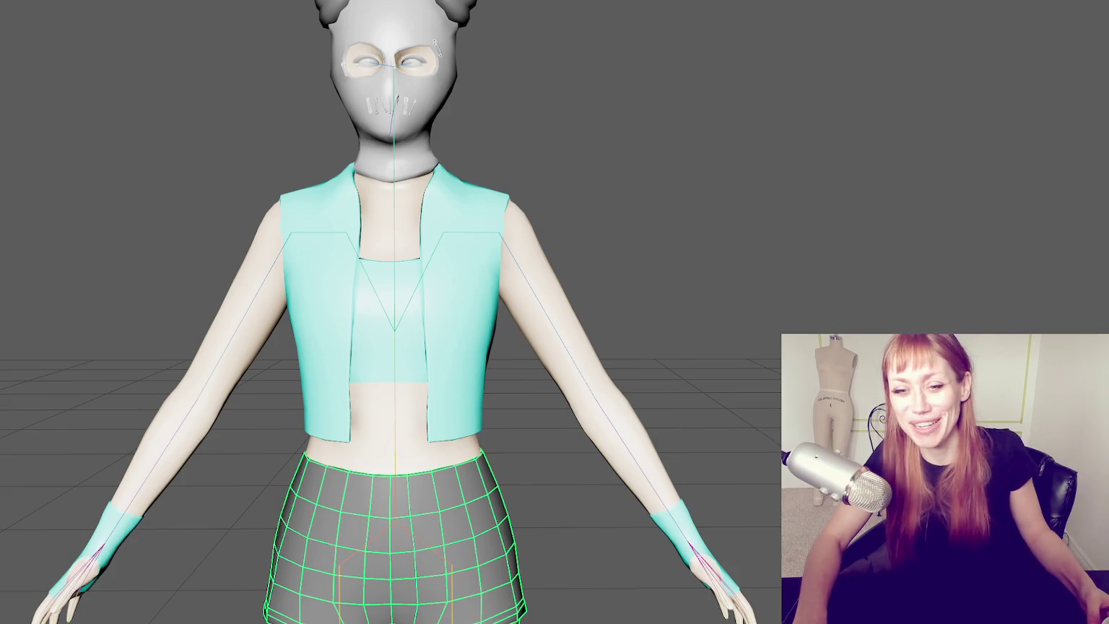
- Clear the shorts selection, orbit around the figure, and select the vest mesh
scroll(down, 3)
click(317, 283)
drag(317, 285, 870, 278)
scroll(up, 3)
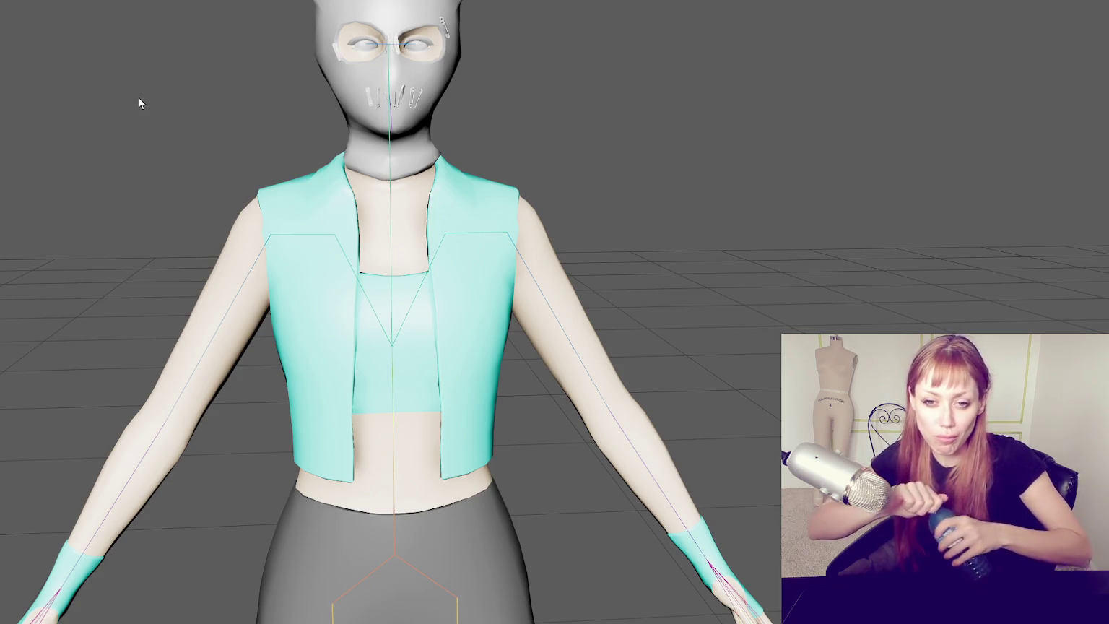
click(303, 240)
- Open the Paint Skin Weights tool on the vest and select the Character1_LeftArm influence
key(f)
right_click(256, 116)
click(195, 76)
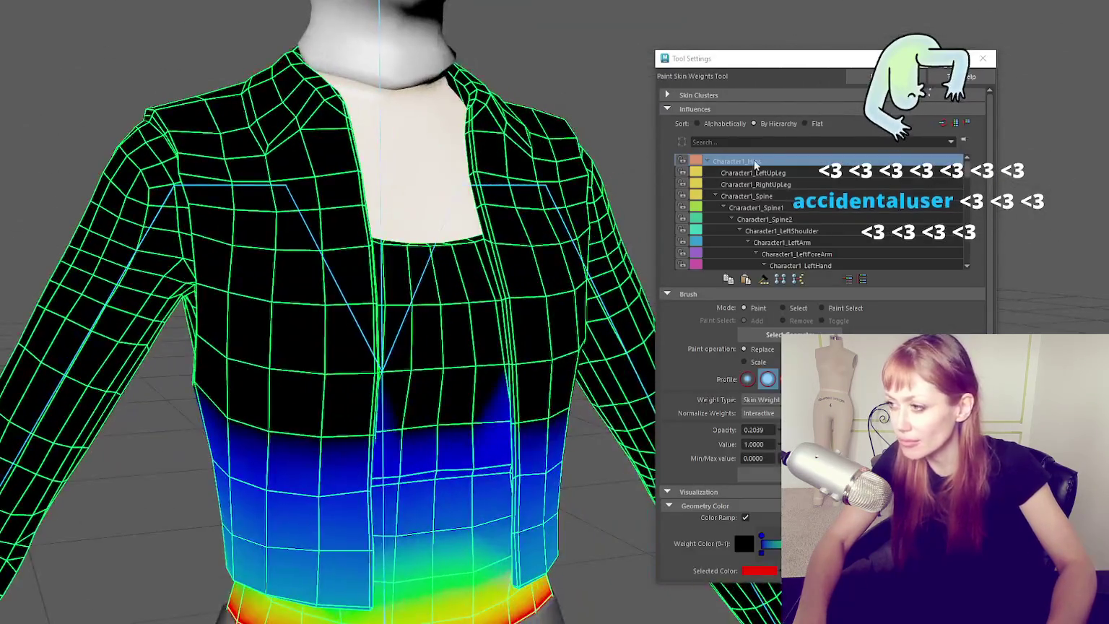
click(783, 195)
click(787, 207)
click(794, 218)
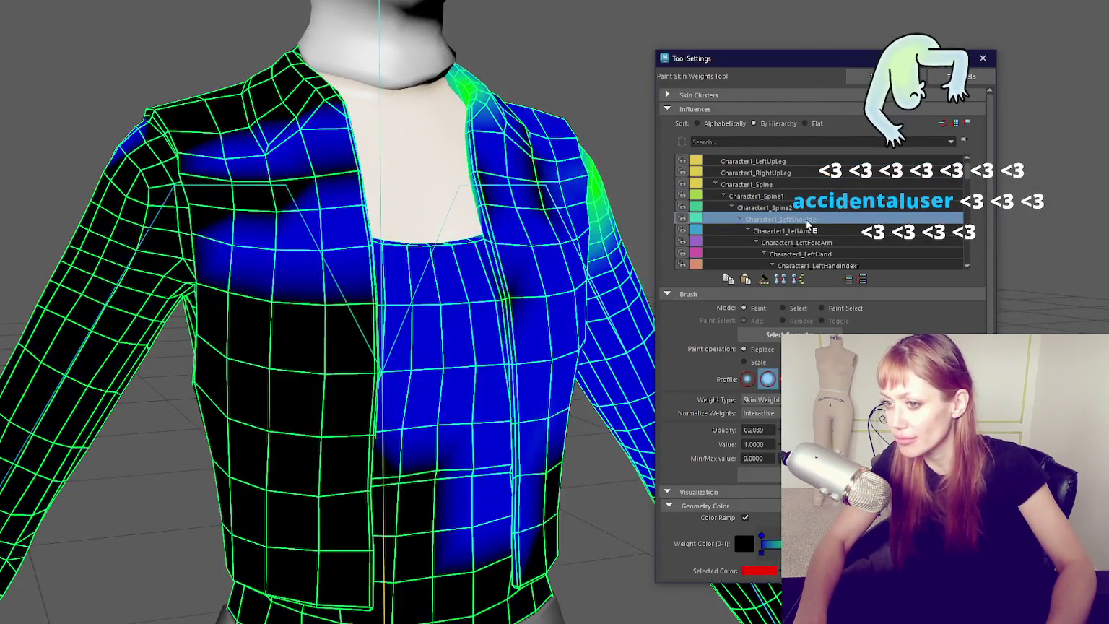
click(807, 231)
- Paint Character1_LeftArm weight over the edge and top of the left shoulder
drag(505, 151, 525, 180)
drag(404, 209, 373, 201)
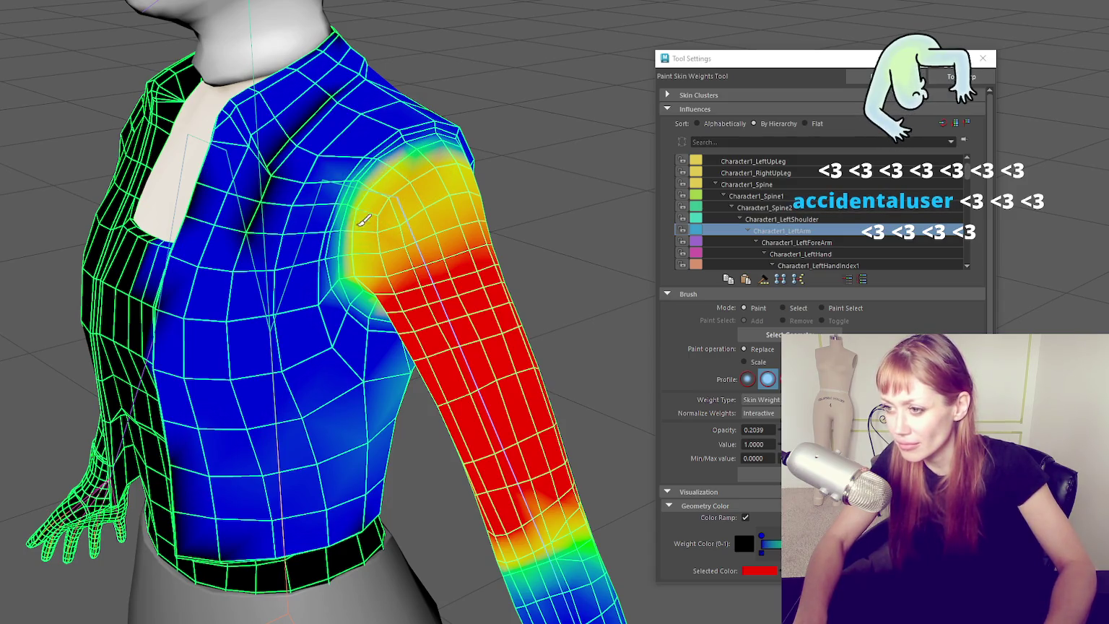
drag(371, 284, 480, 218)
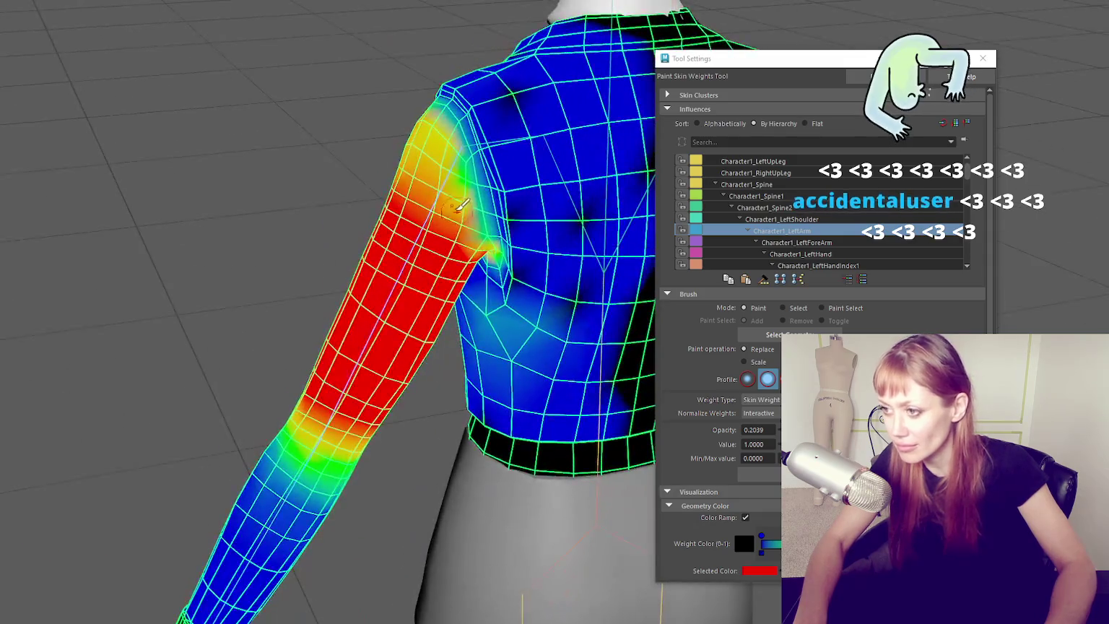
scroll(up, 3)
scroll(down, 3)
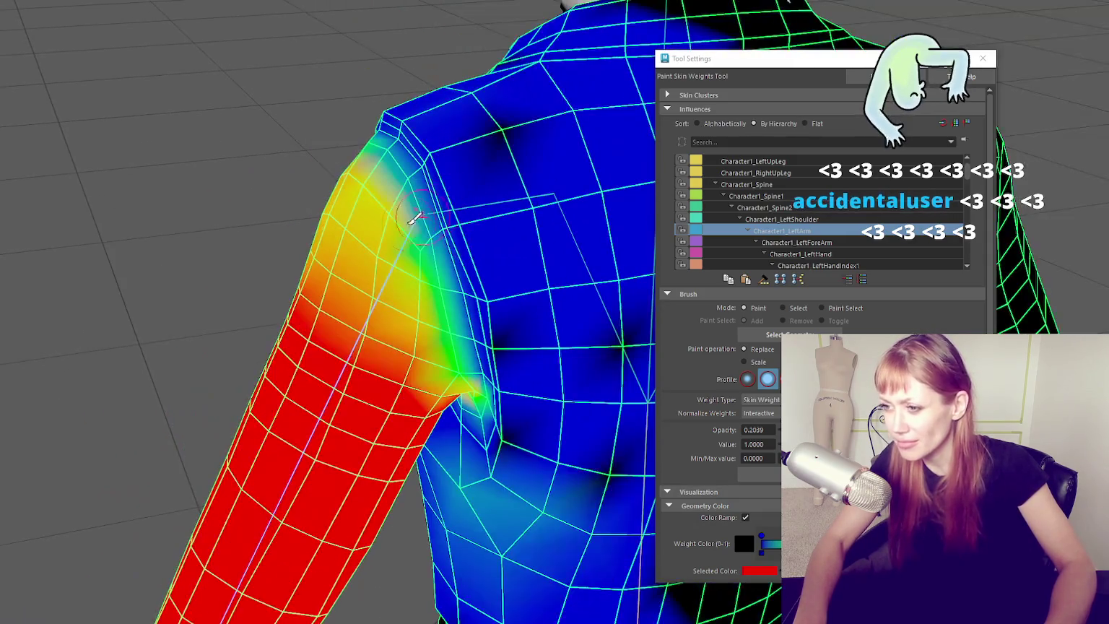
drag(426, 238, 393, 166)
drag(394, 166, 422, 361)
scroll(up, 3)
- Inspect the shoulder from several angles, then display the Character1_LeftShoulder weights
drag(495, 265, 458, 248)
drag(384, 317, 308, 342)
drag(366, 310, 432, 233)
drag(465, 354, 329, 292)
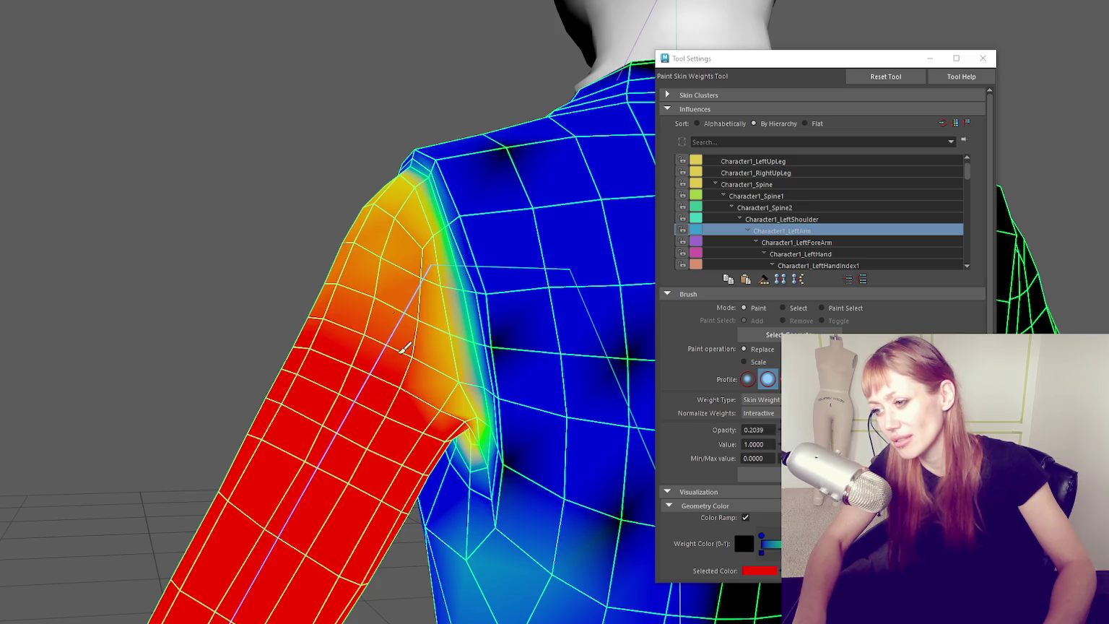
drag(505, 375, 418, 225)
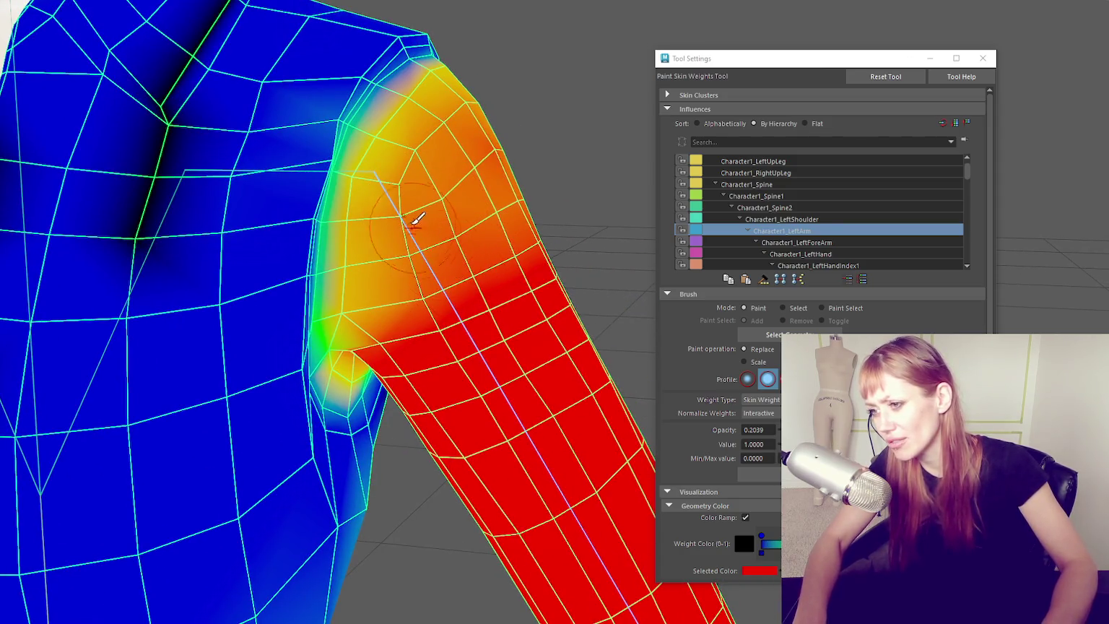
click(831, 219)
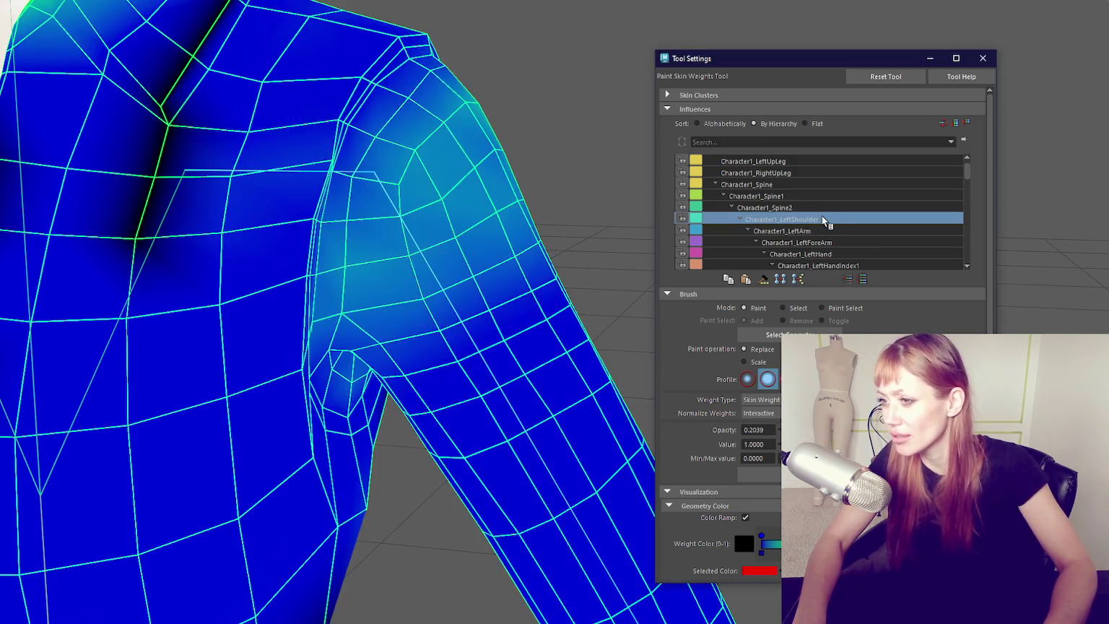
- Paint some Character1_LeftShoulder weight onto the vest's shoulder
scroll(down, 3)
drag(488, 124, 409, 182)
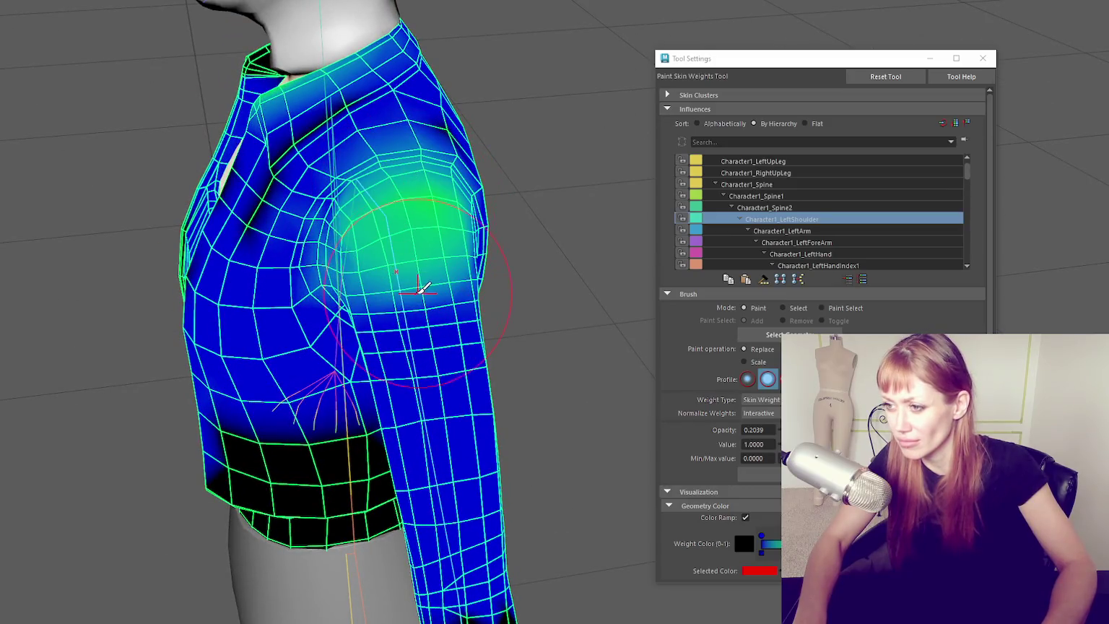
drag(433, 265, 537, 274)
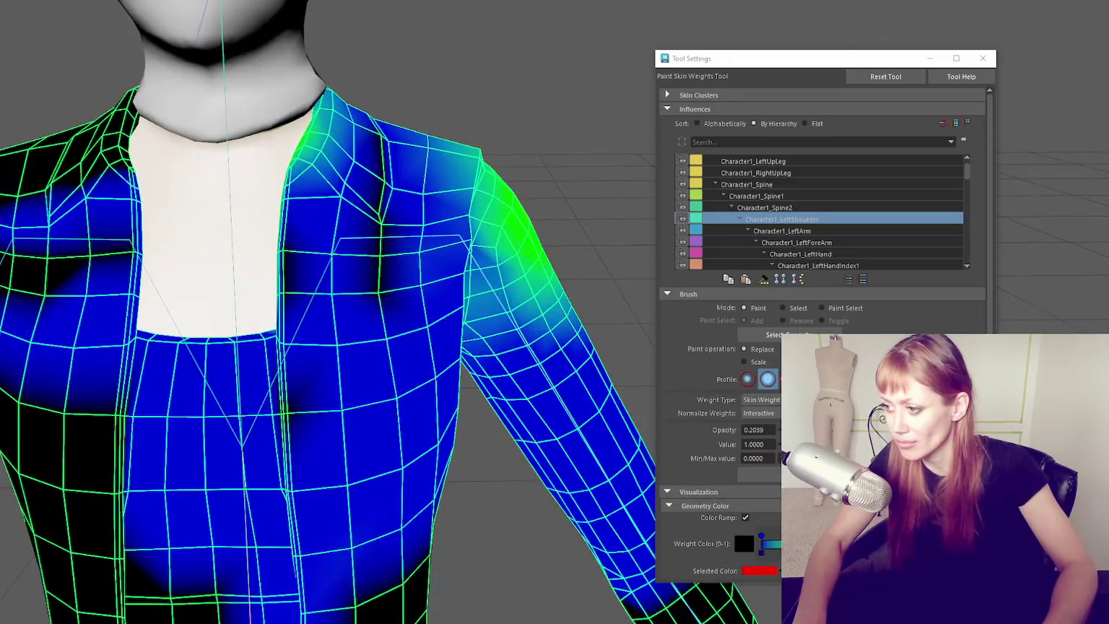
- Set the brush paint Value to 0 and Opacity to 1
click(755, 444)
text(0)
key(Return)
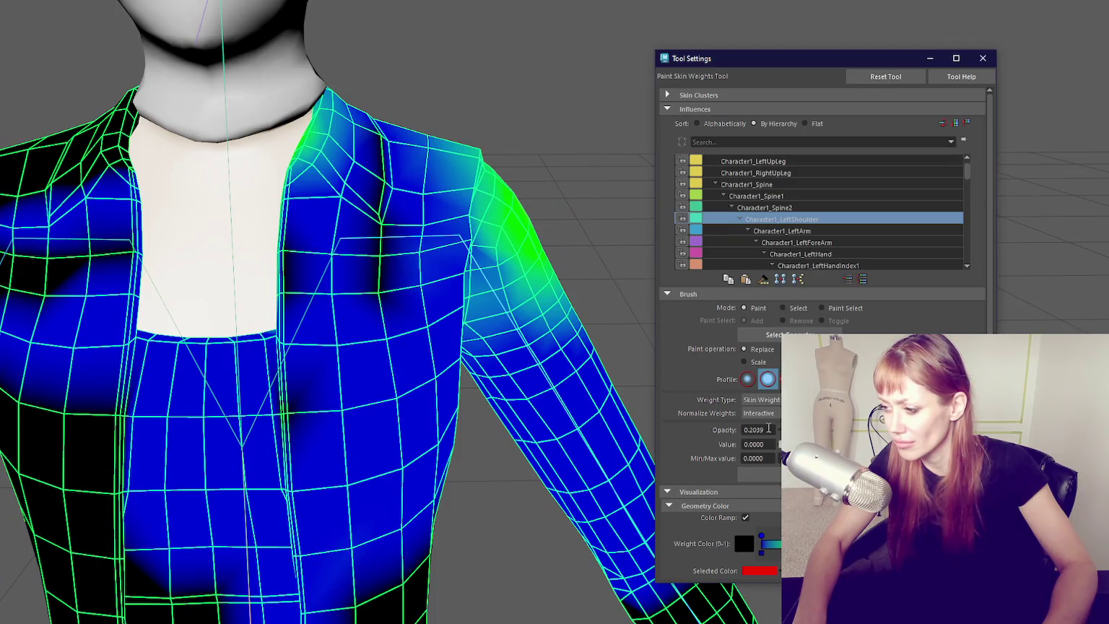
click(755, 430)
text(1)
key(Return)
- Erase Character1_LeftShoulder weight from the inner lapel and collapse that joint's branch
drag(293, 127, 310, 148)
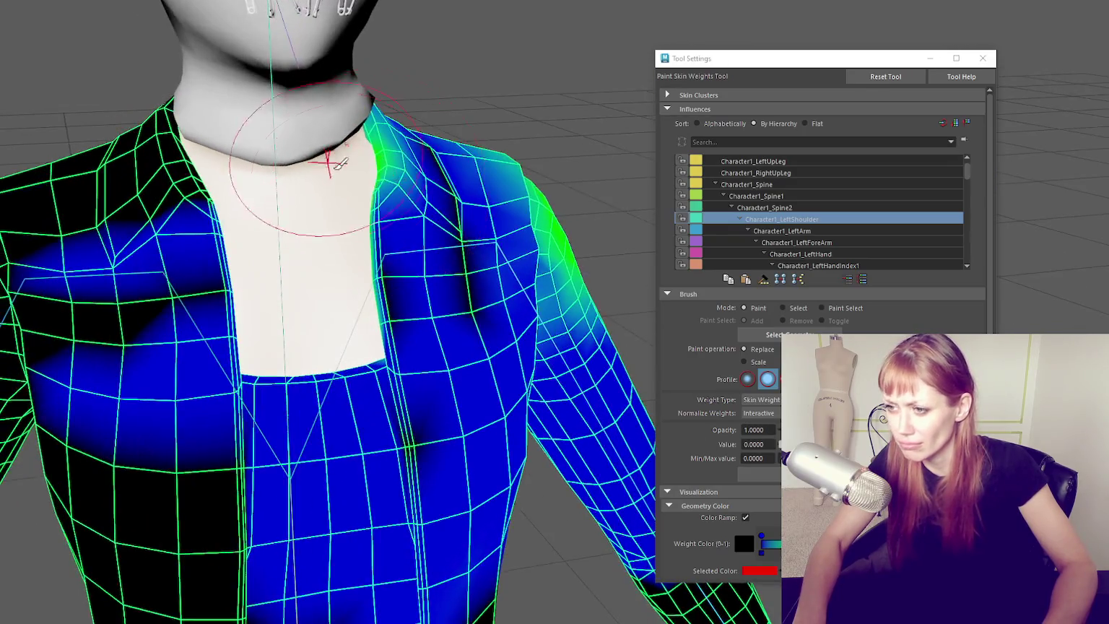
drag(386, 145, 440, 248)
drag(447, 329, 143, 300)
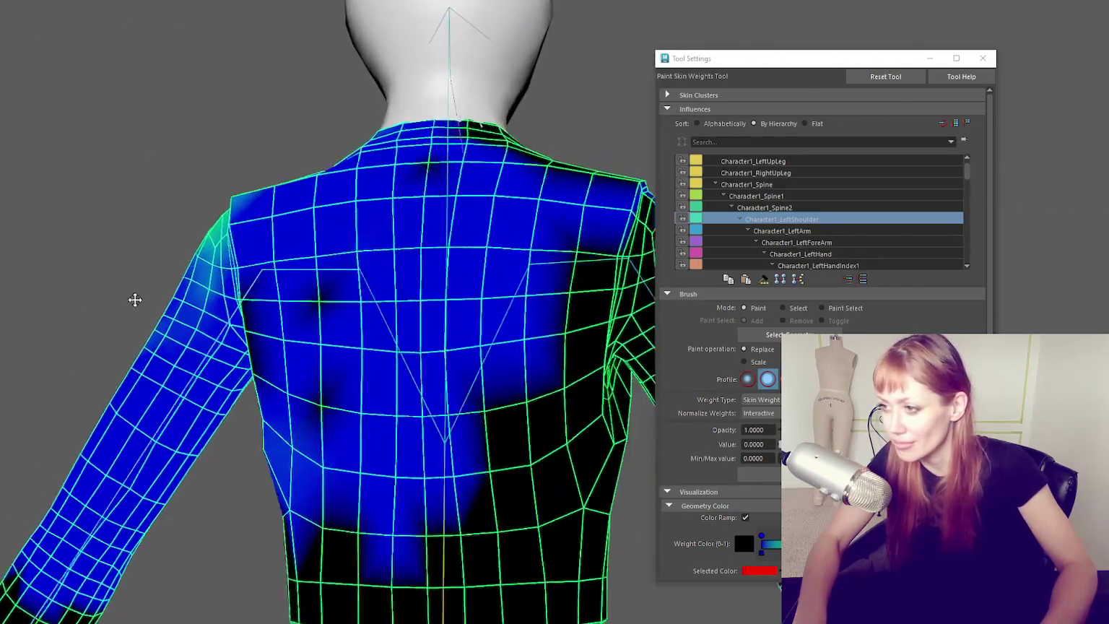
drag(357, 310, 414, 248)
click(741, 219)
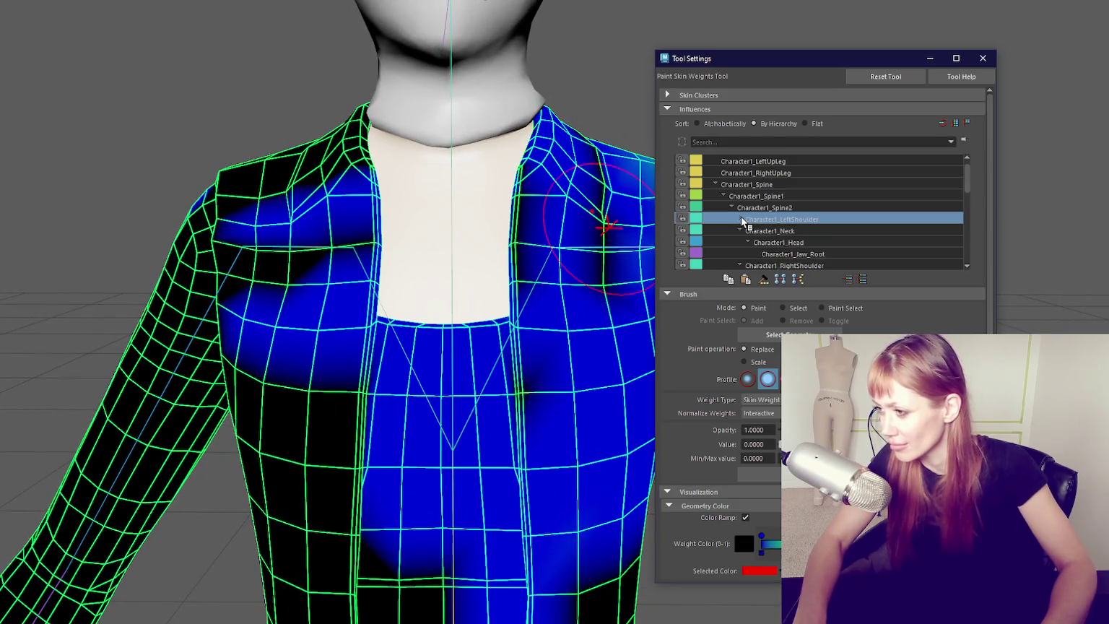
- Switch the vest's paint influence to Character1_RightArm and set the brush to value 1.0, opacity 0.2524
click(740, 230)
click(747, 241)
drag(428, 227, 383, 289)
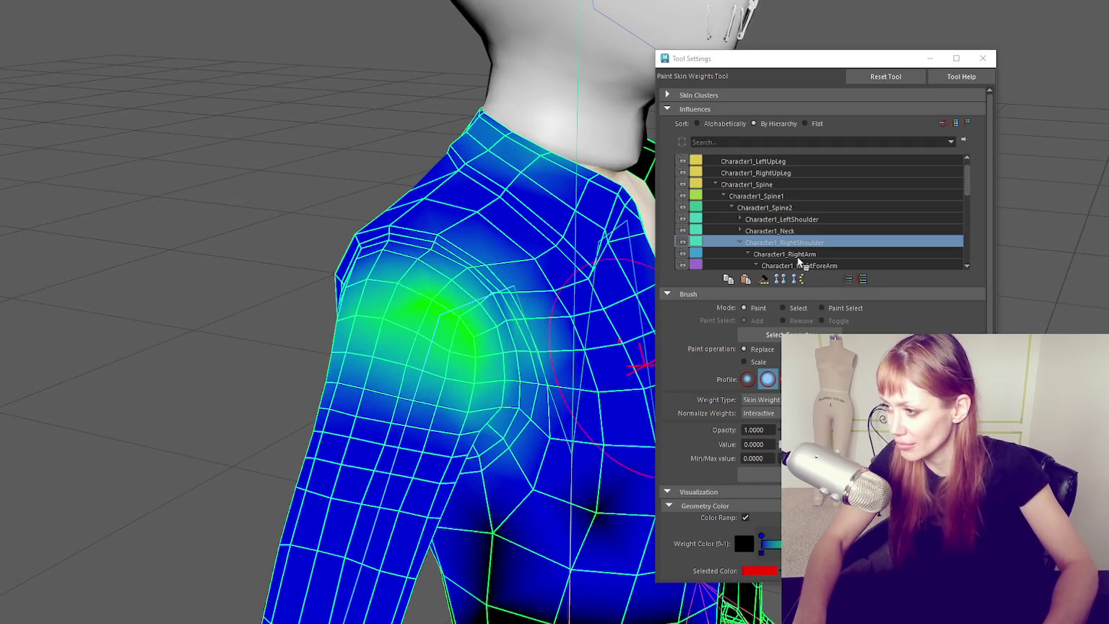
click(763, 254)
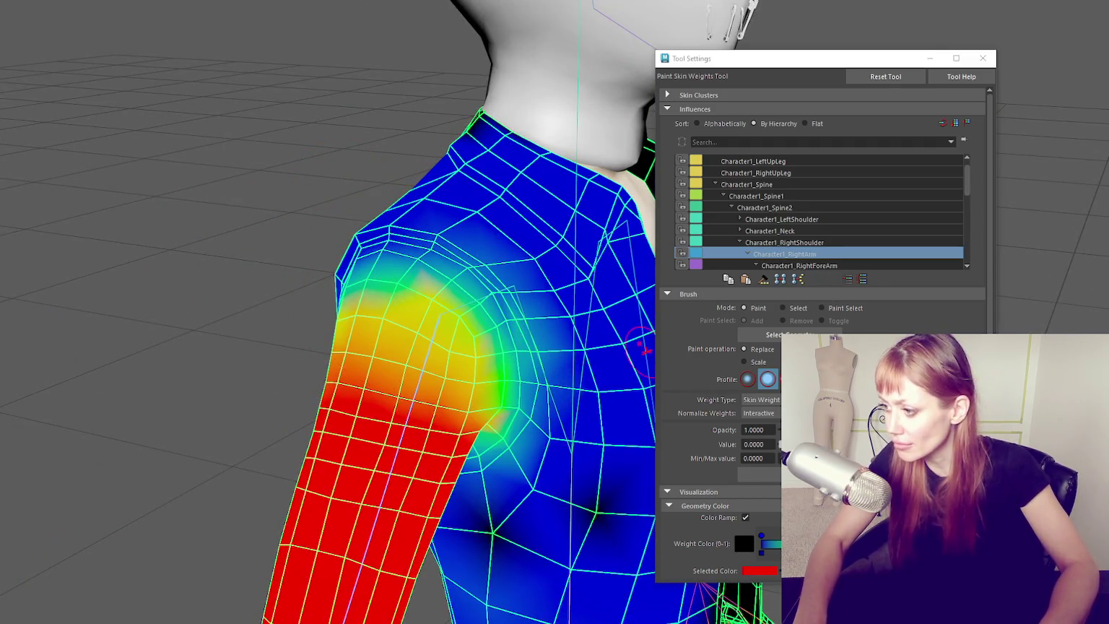
drag(642, 351, 375, 303)
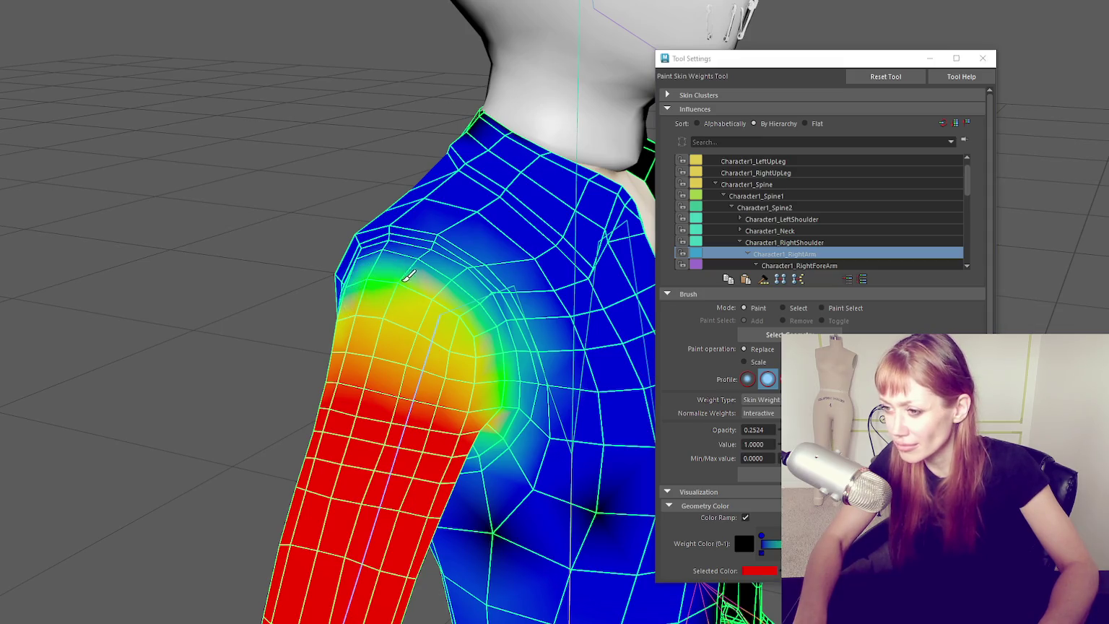